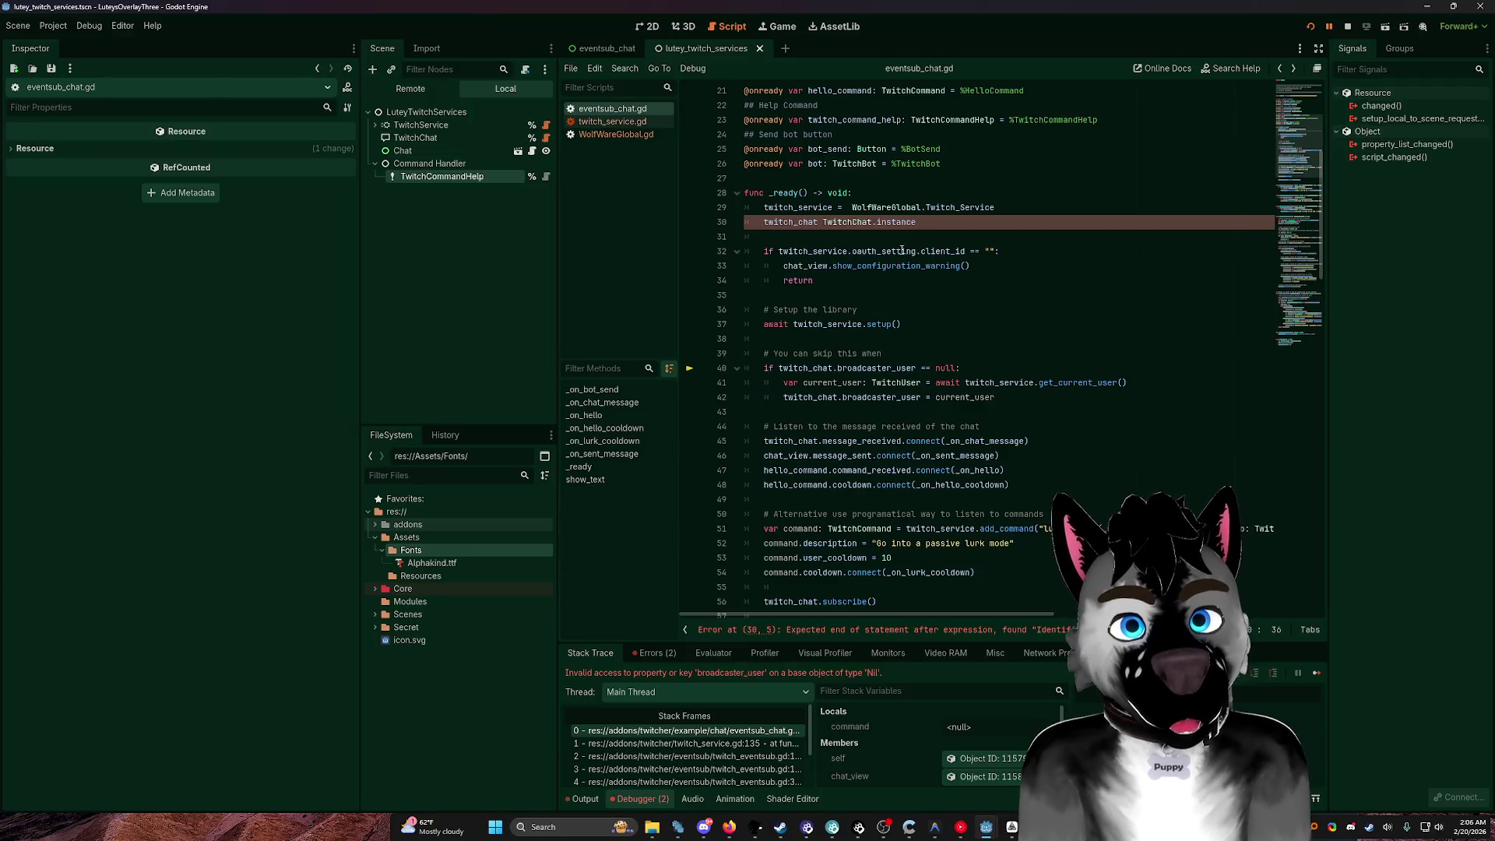
Step: Insert '=' on line 30 so twitch_chat = TwitchChat.instance, then restart the scene in debug
click(825, 222)
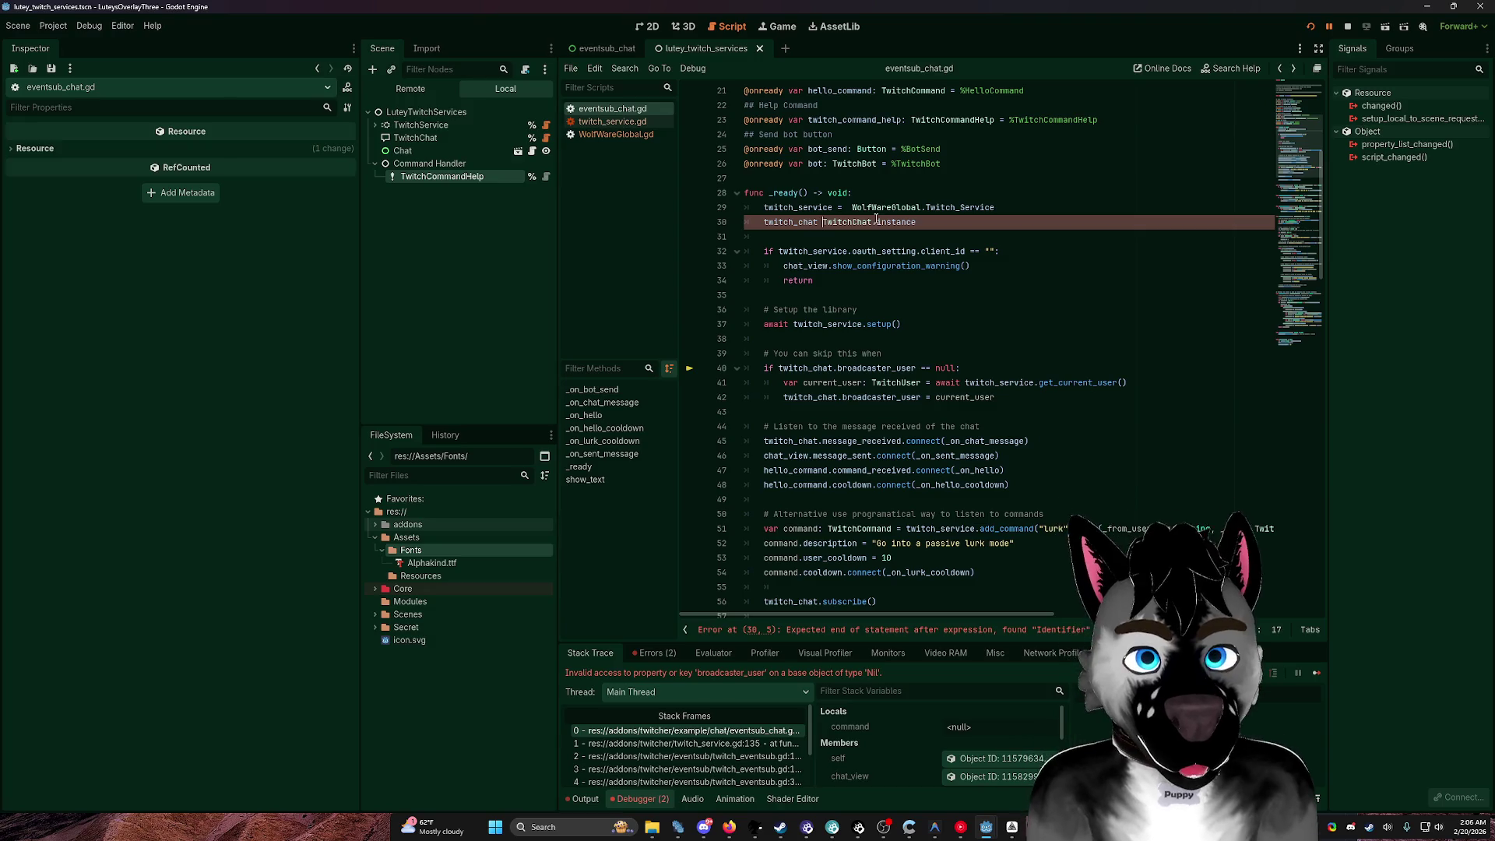
text(=)
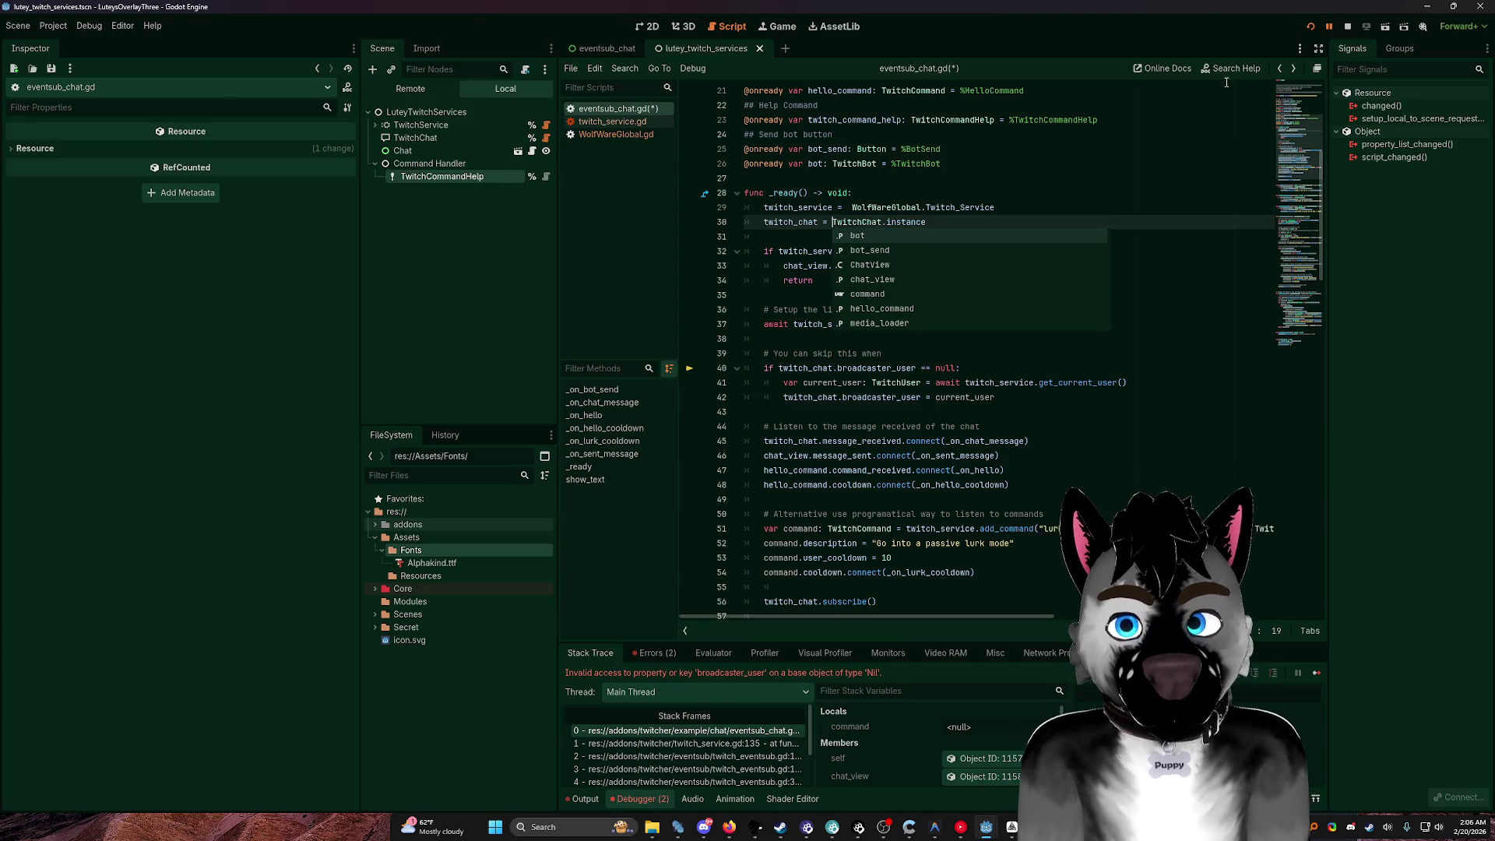
click(1312, 26)
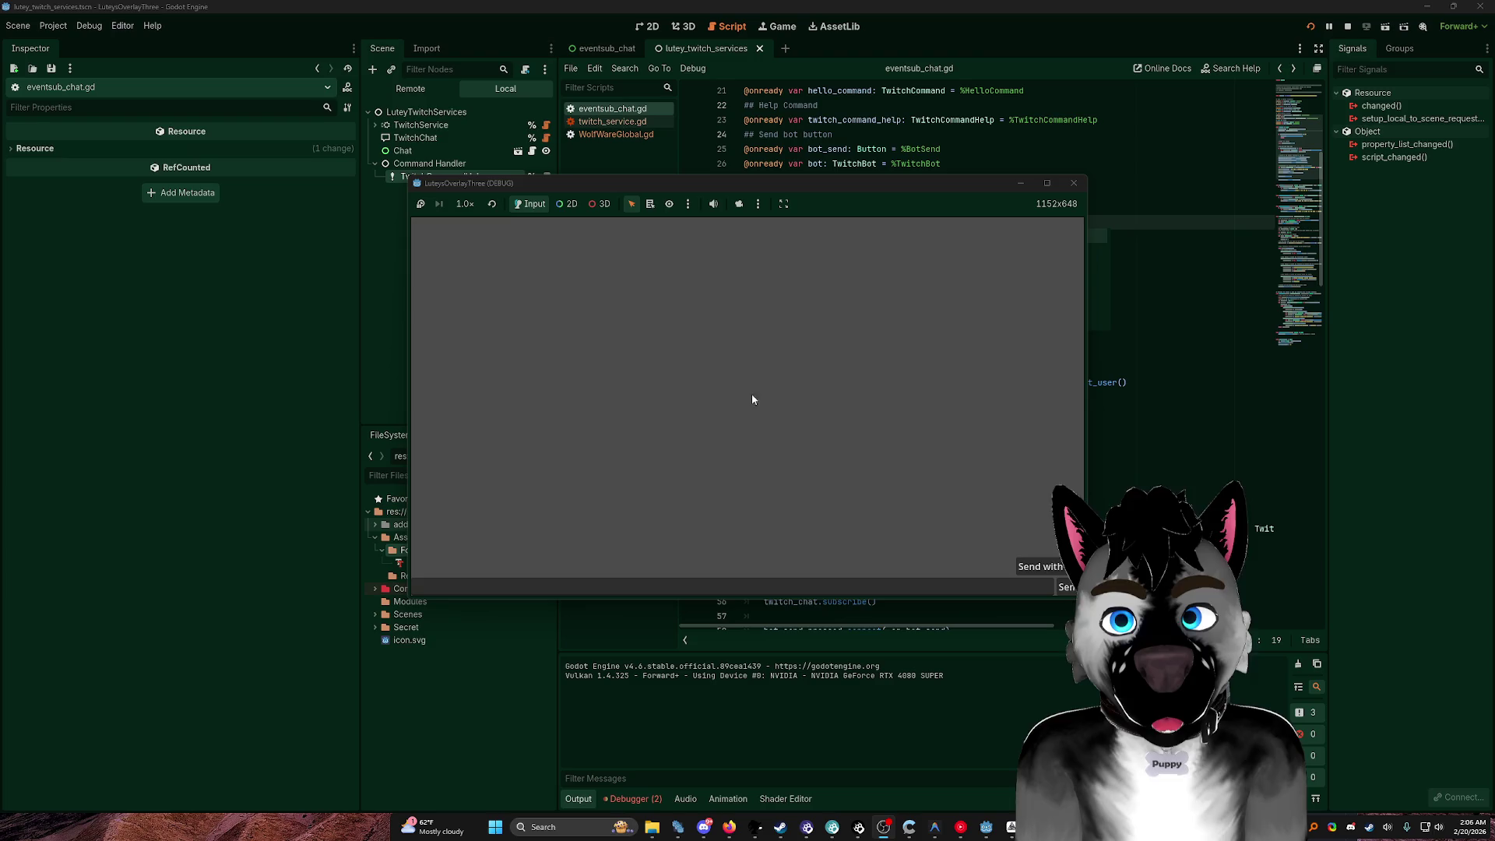
Step: Focus the game's chat field and drag the debug window to the upper left
click(1008, 585)
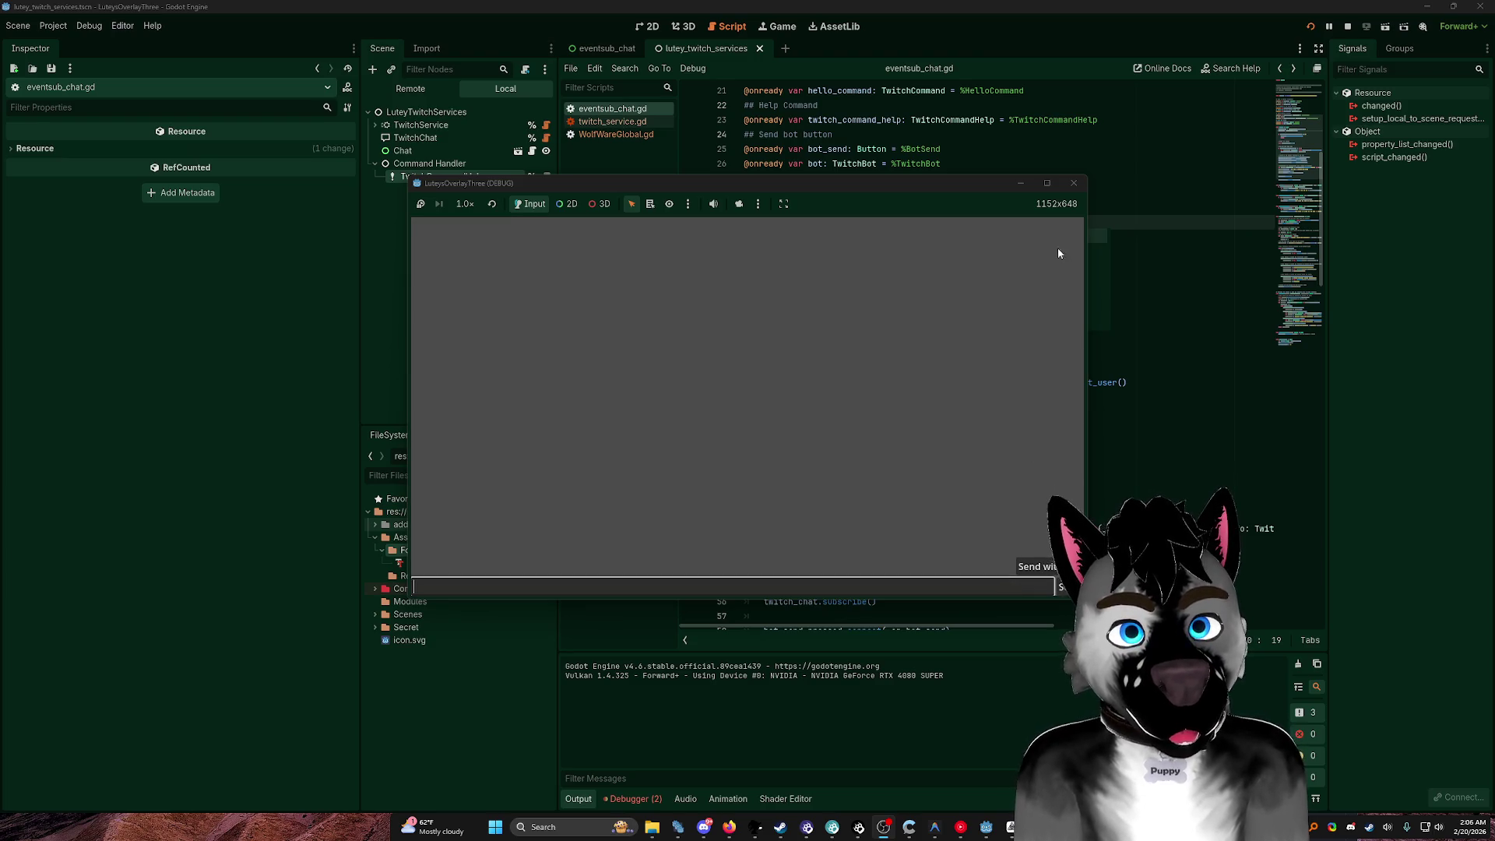
drag(979, 185, 633, 138)
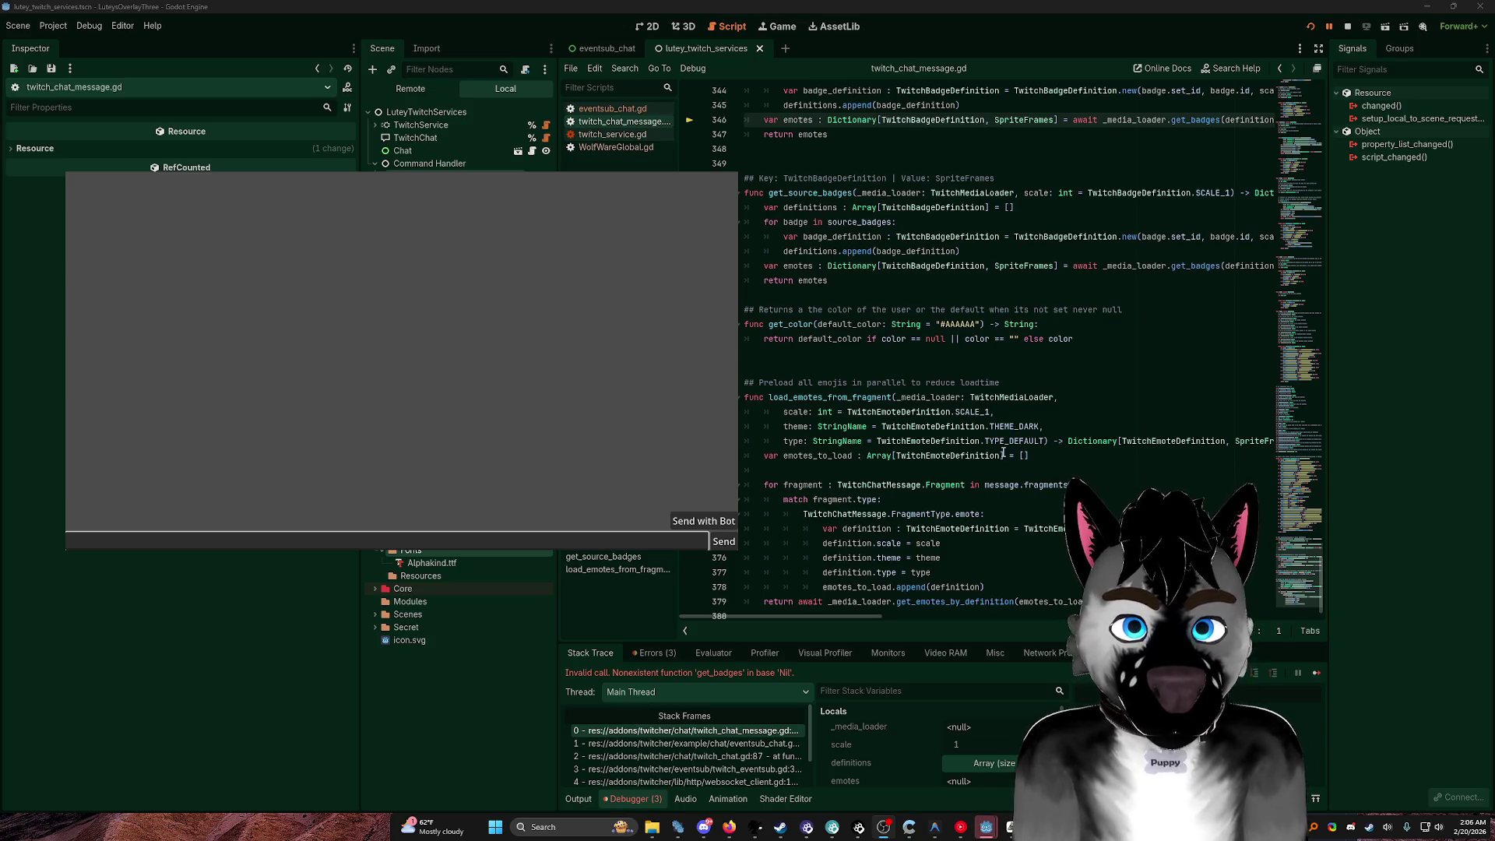
Step: Bring the script editor forward and narrow the Inspector and docks to widen it
click(985, 192)
scroll(1108, 170, up, 2)
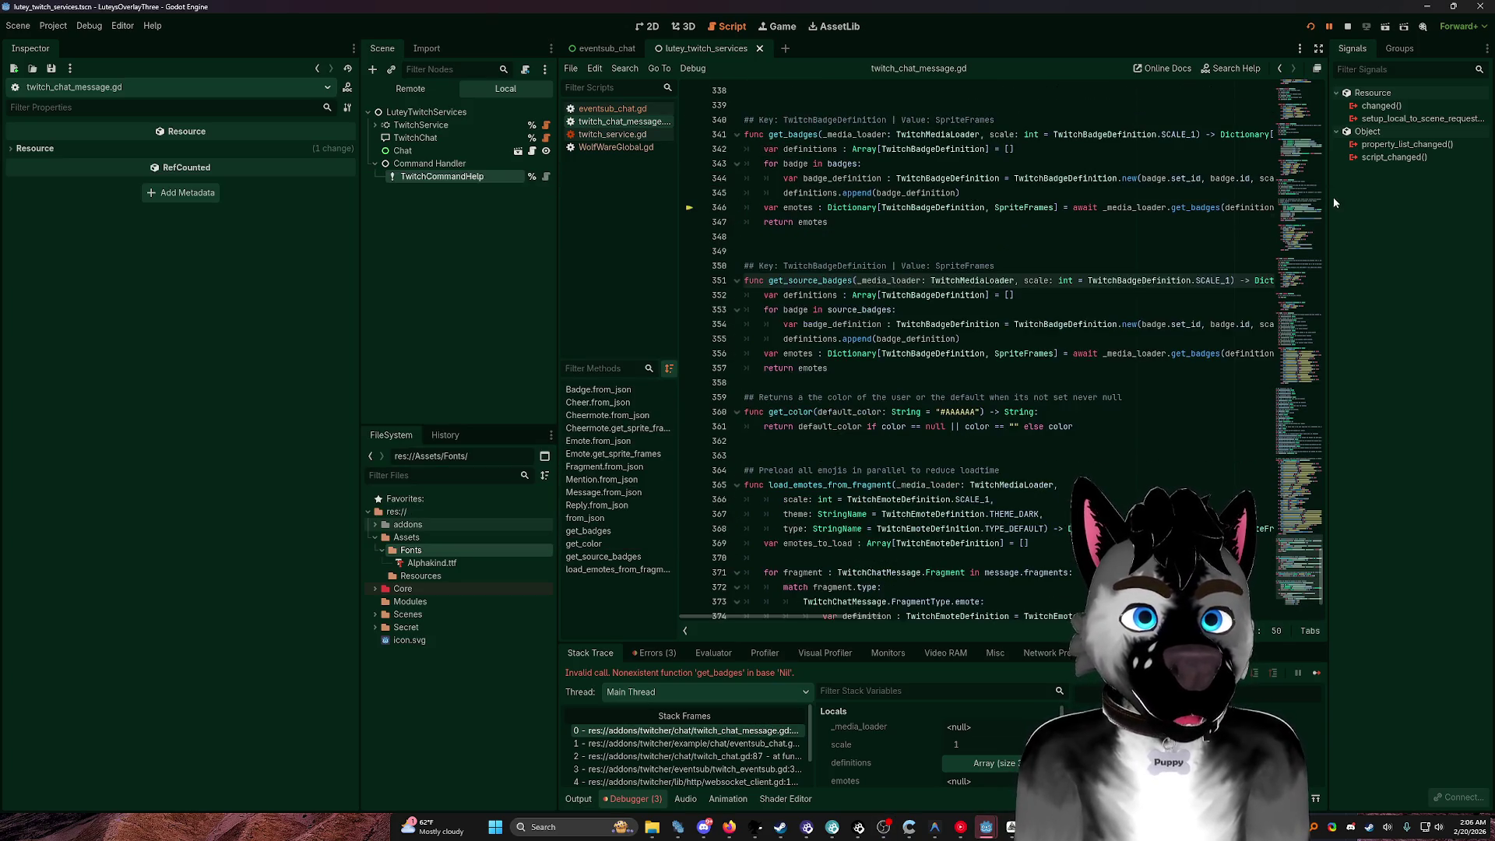
drag(361, 225, 131, 234)
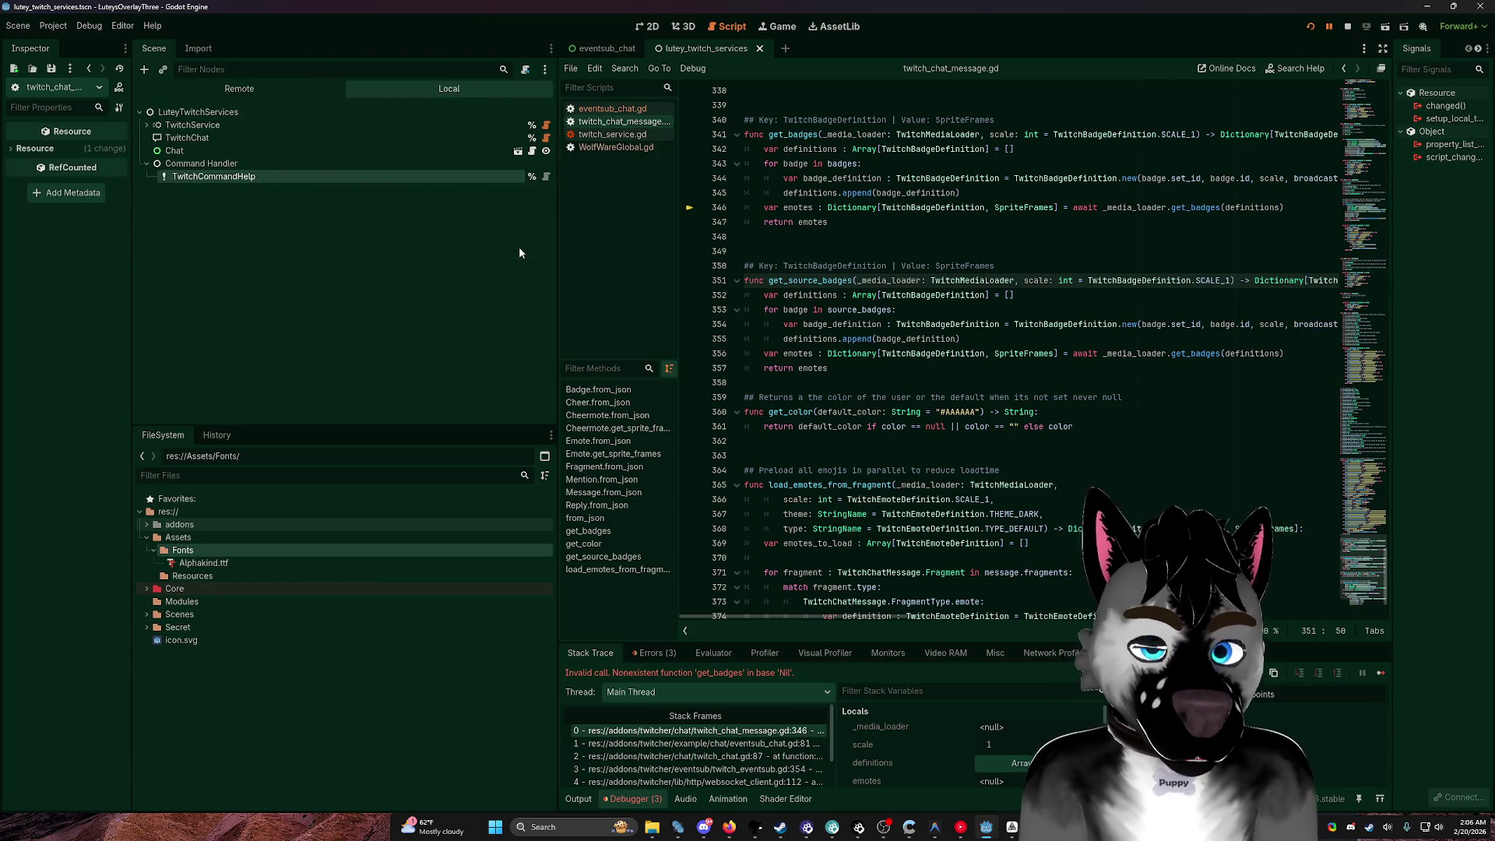
drag(556, 240, 308, 238)
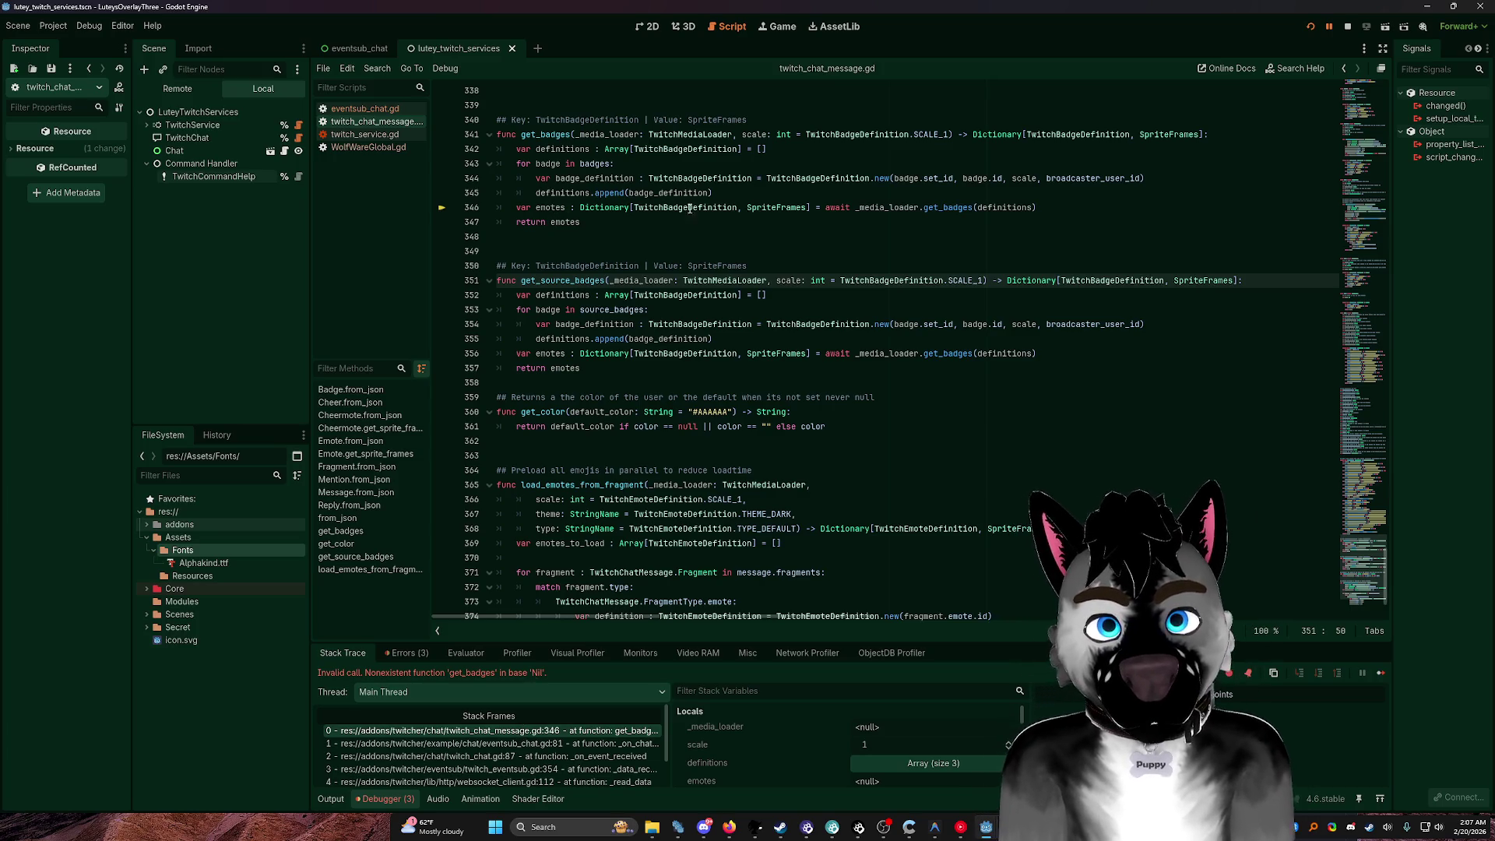
Step: Select _media_loader on lines 346 and 341 to see where it is null
double_click(887, 207)
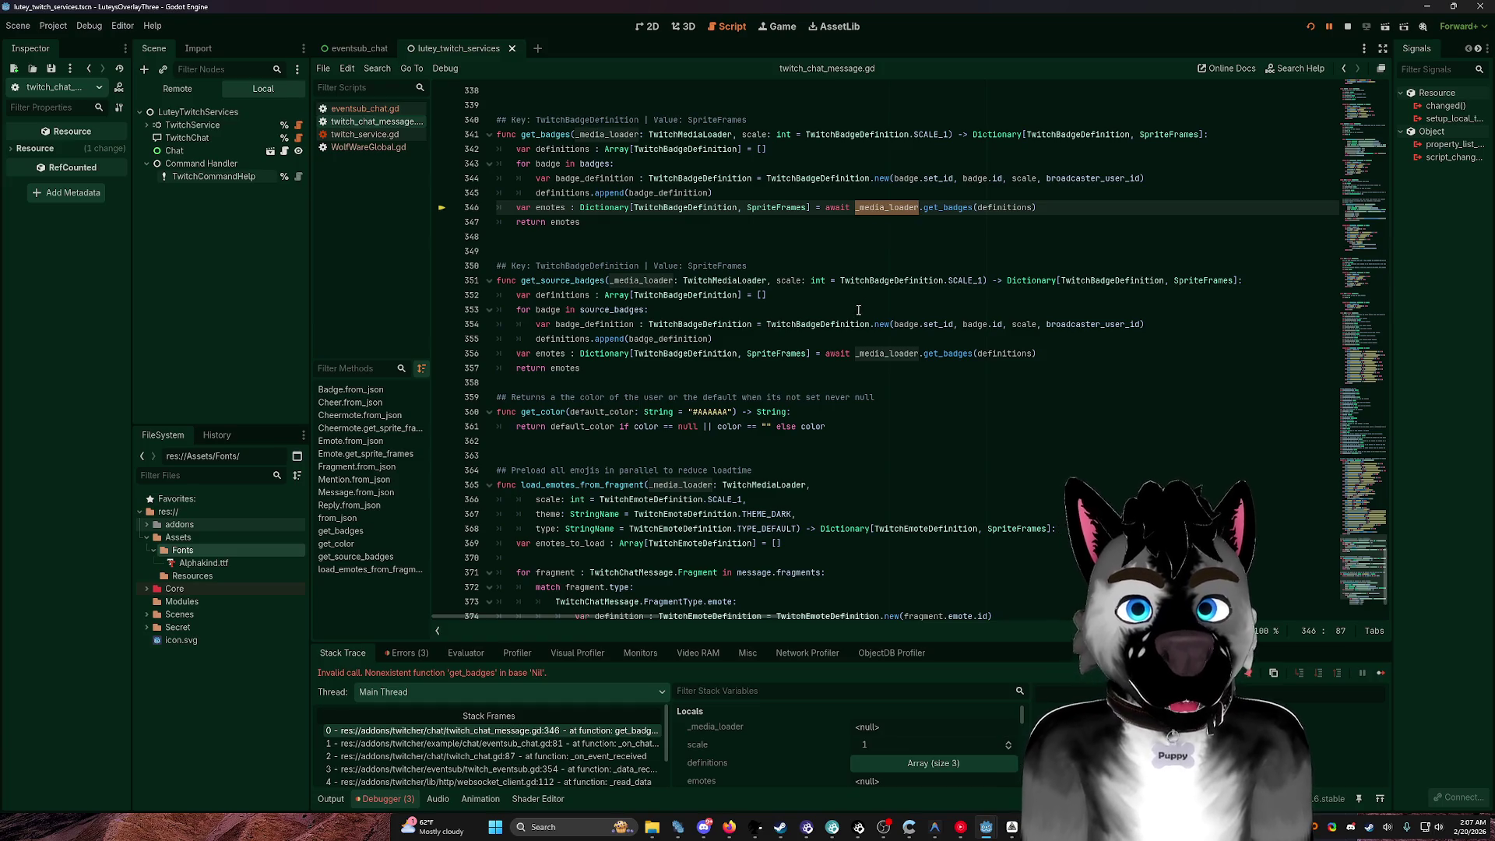
scroll(796, 276, up, 4)
scroll(901, 376, up, 2)
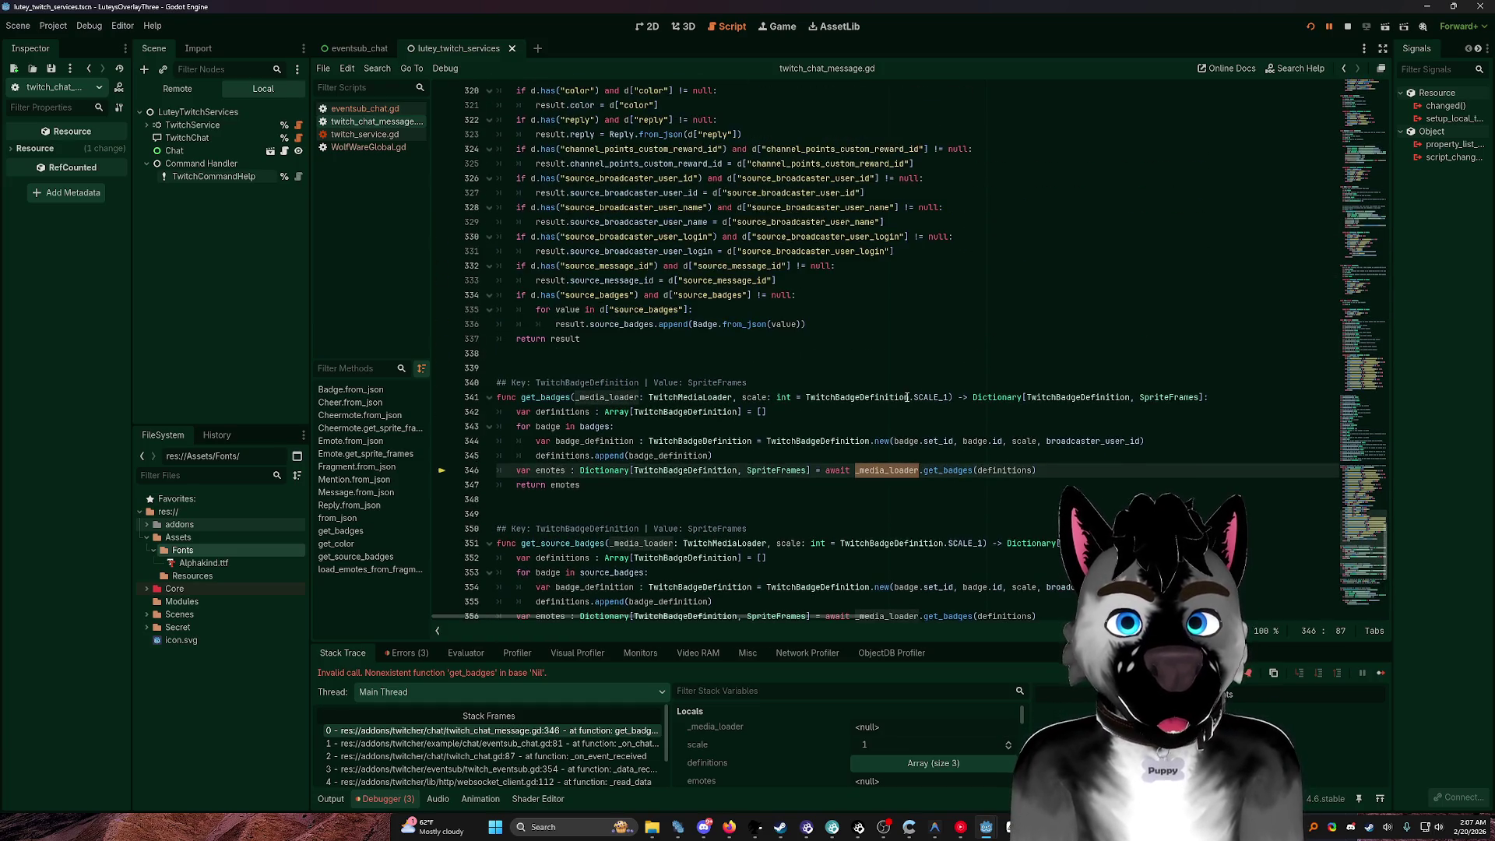
double_click(608, 397)
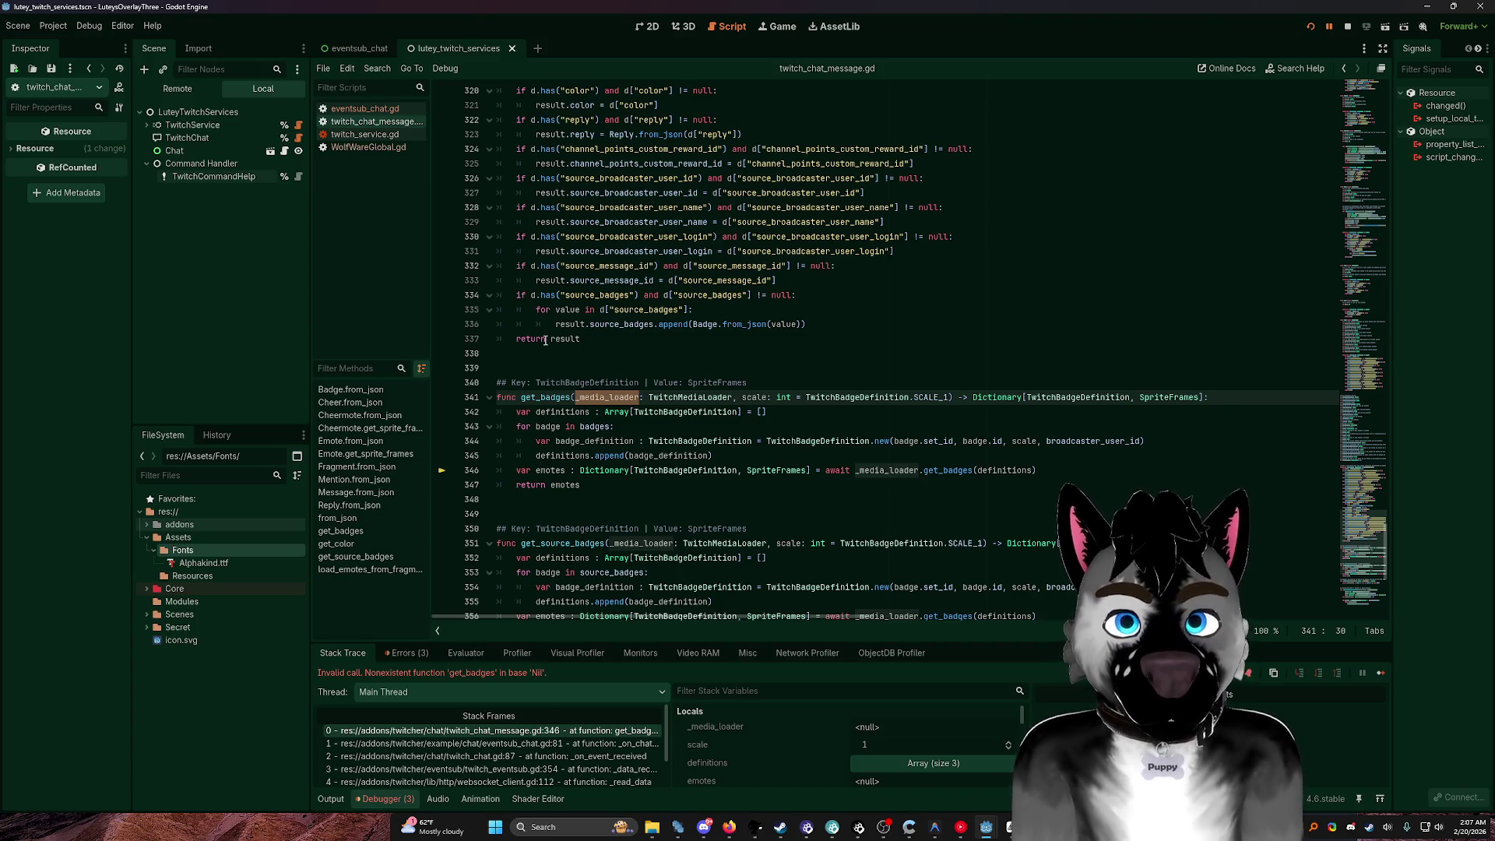
scroll(904, 472, up, 2)
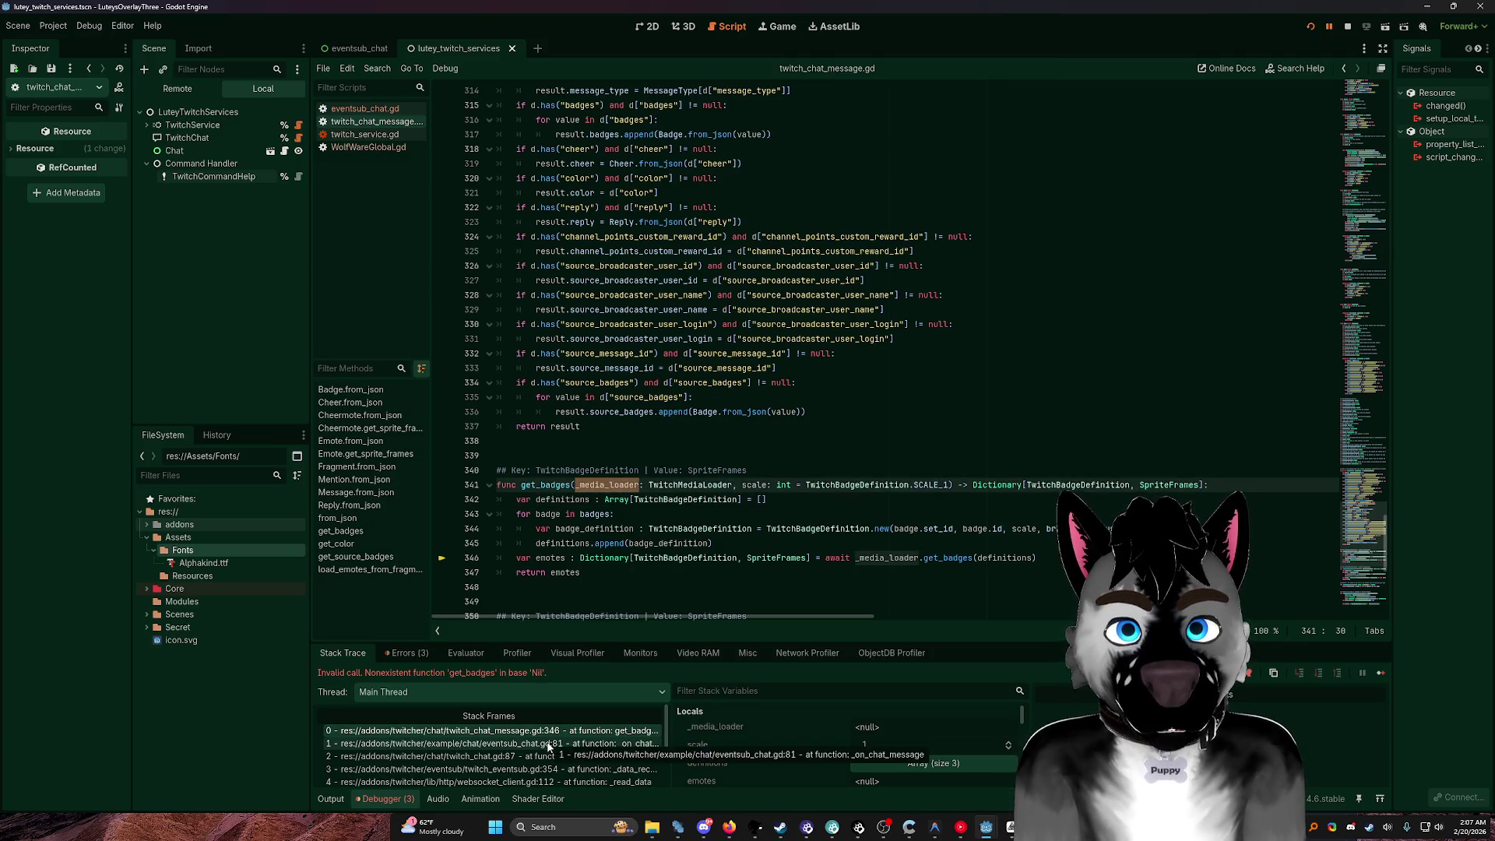
click(586, 743)
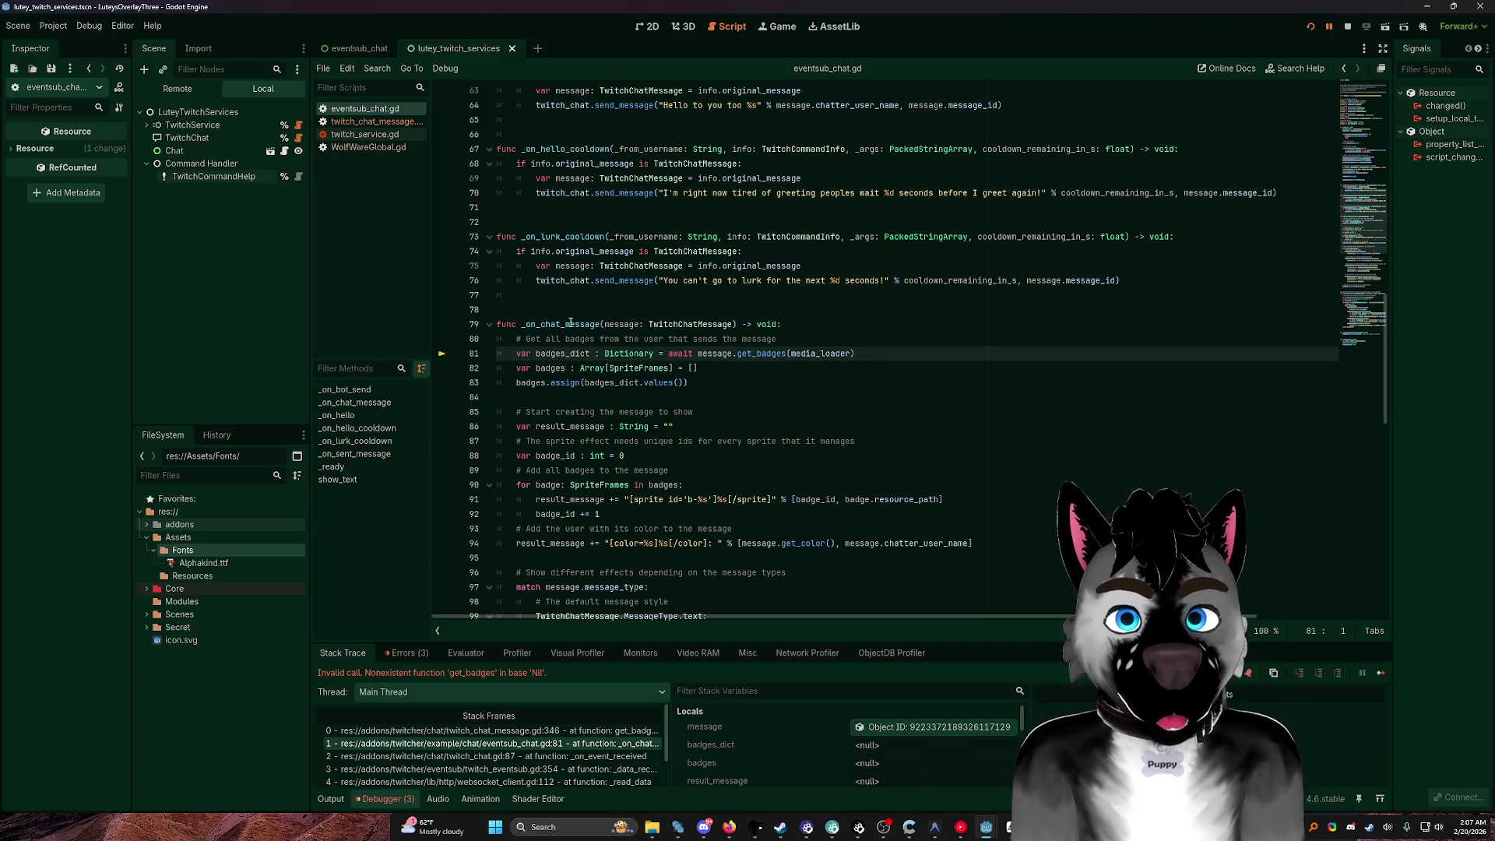
mouse_move(606, 328)
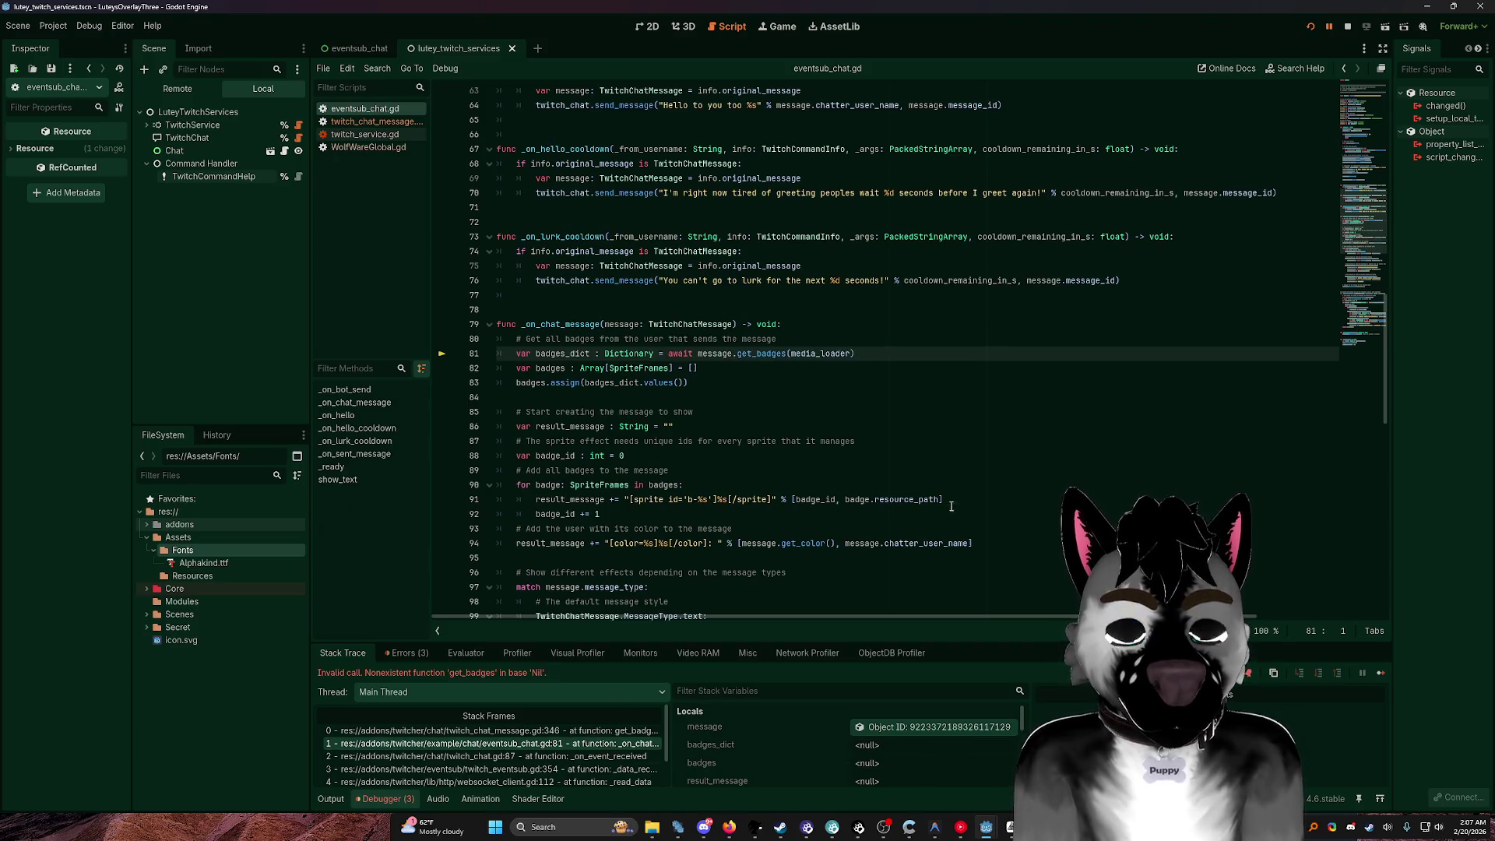
right_click(958, 547)
click(891, 445)
double_click(817, 355)
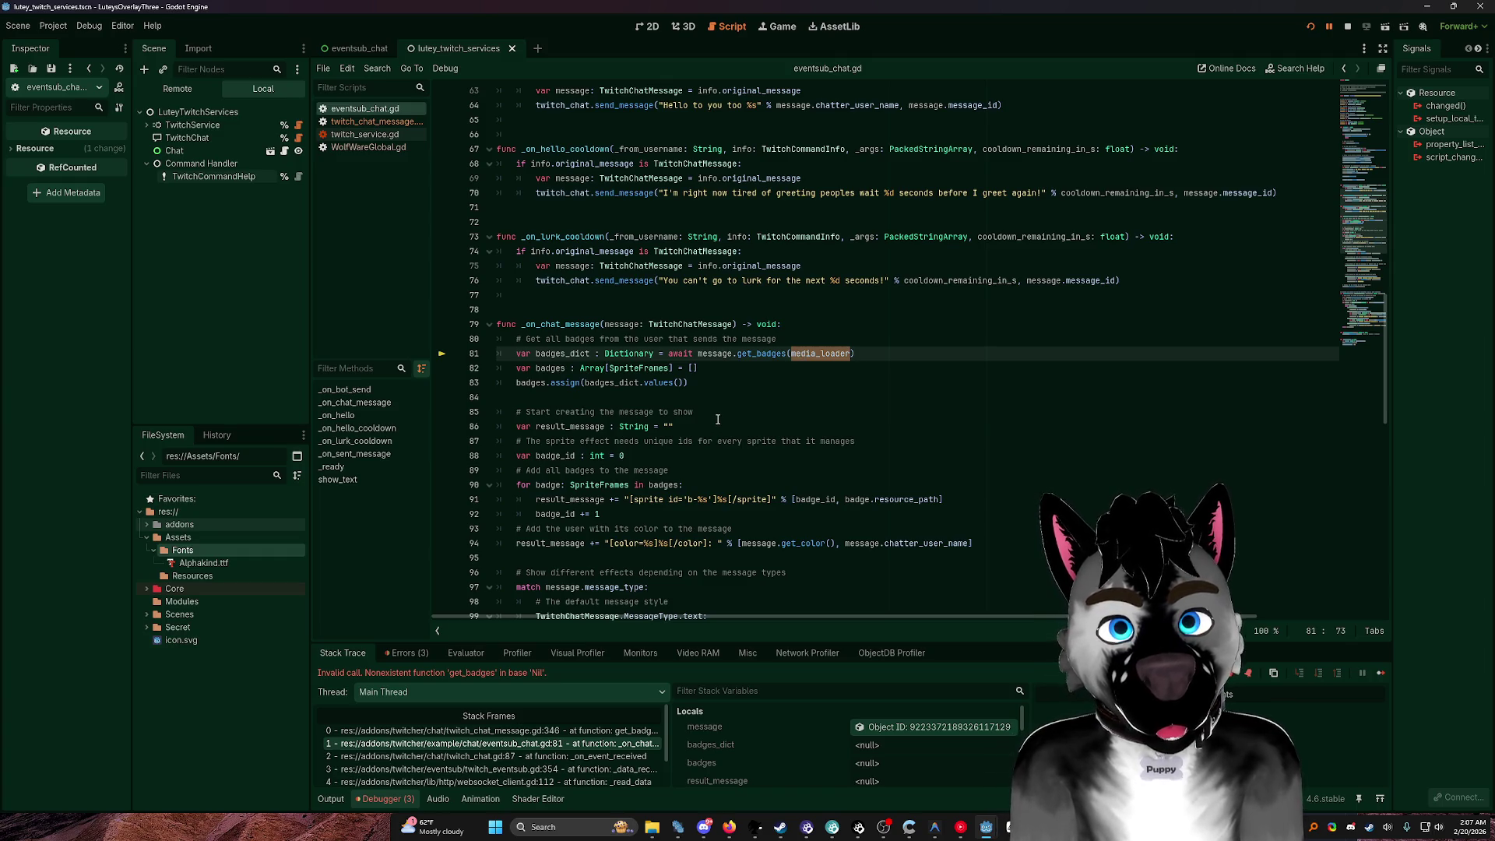
scroll(754, 420, down, 9)
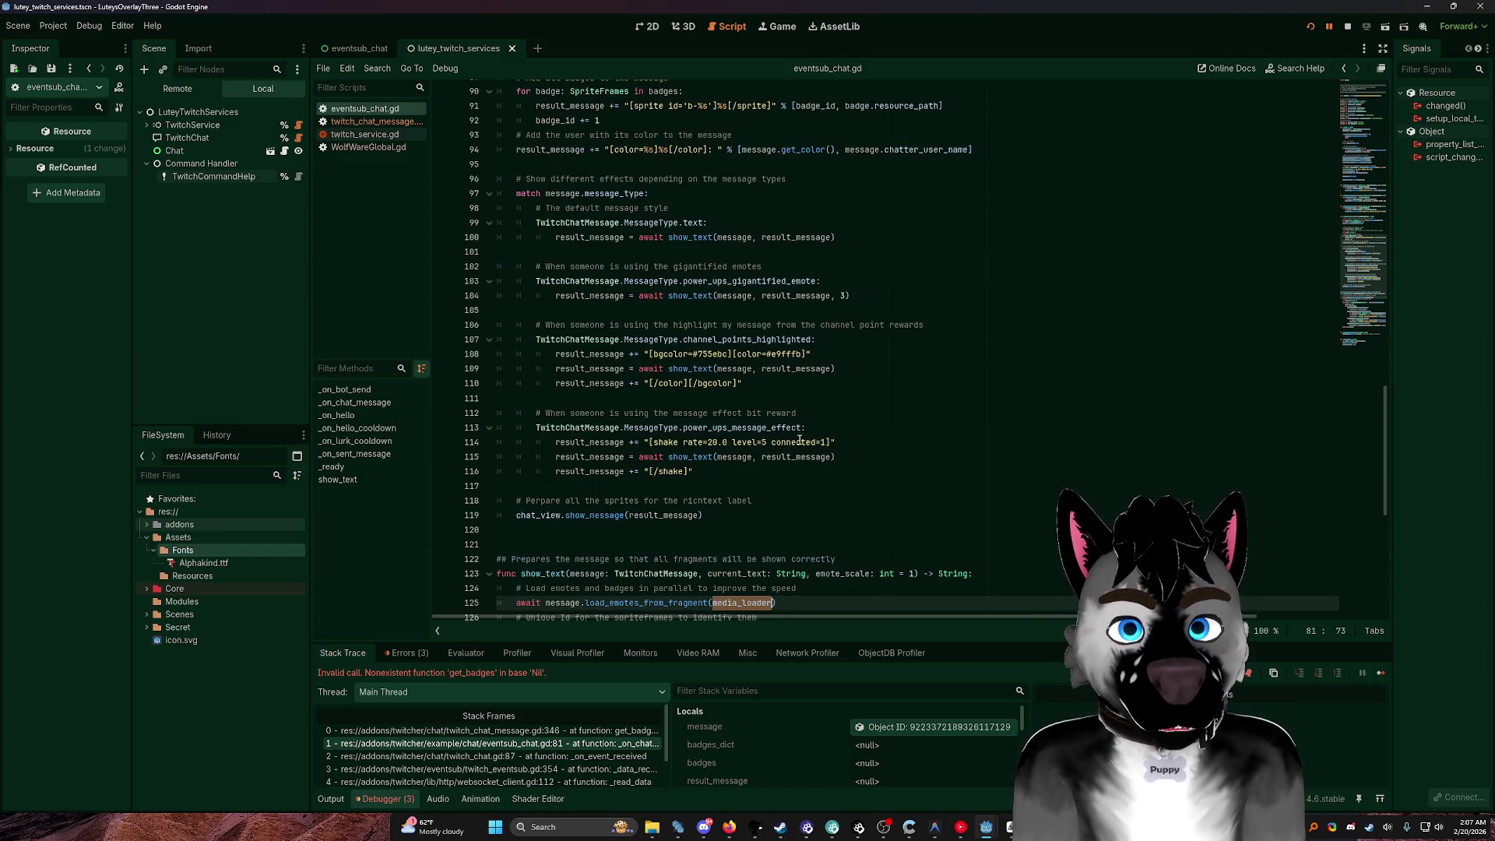
scroll(778, 428, down, 4)
ctrl+click(739, 409)
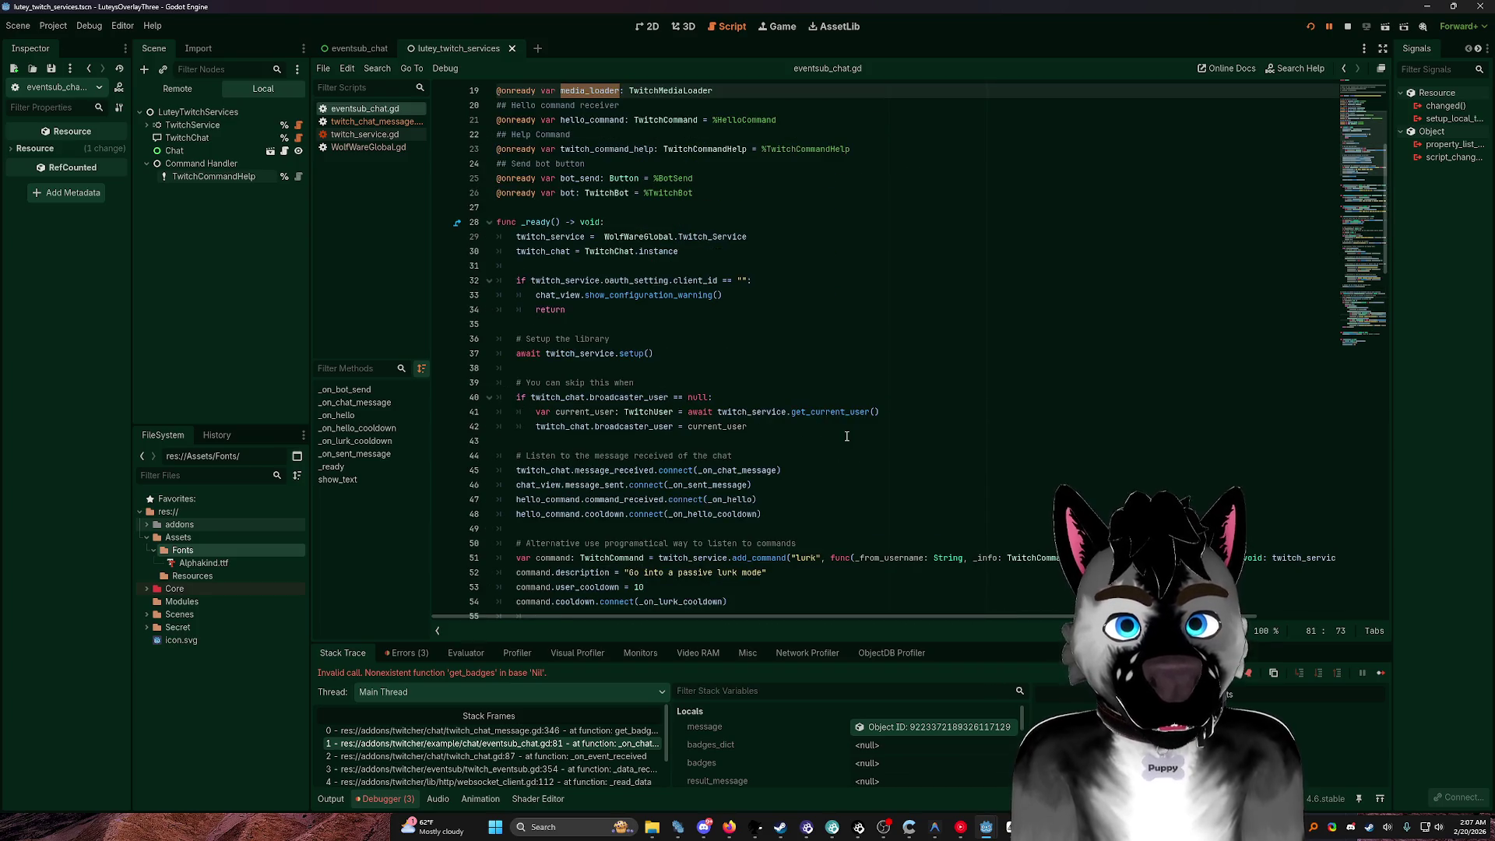
scroll(702, 305, up, 4)
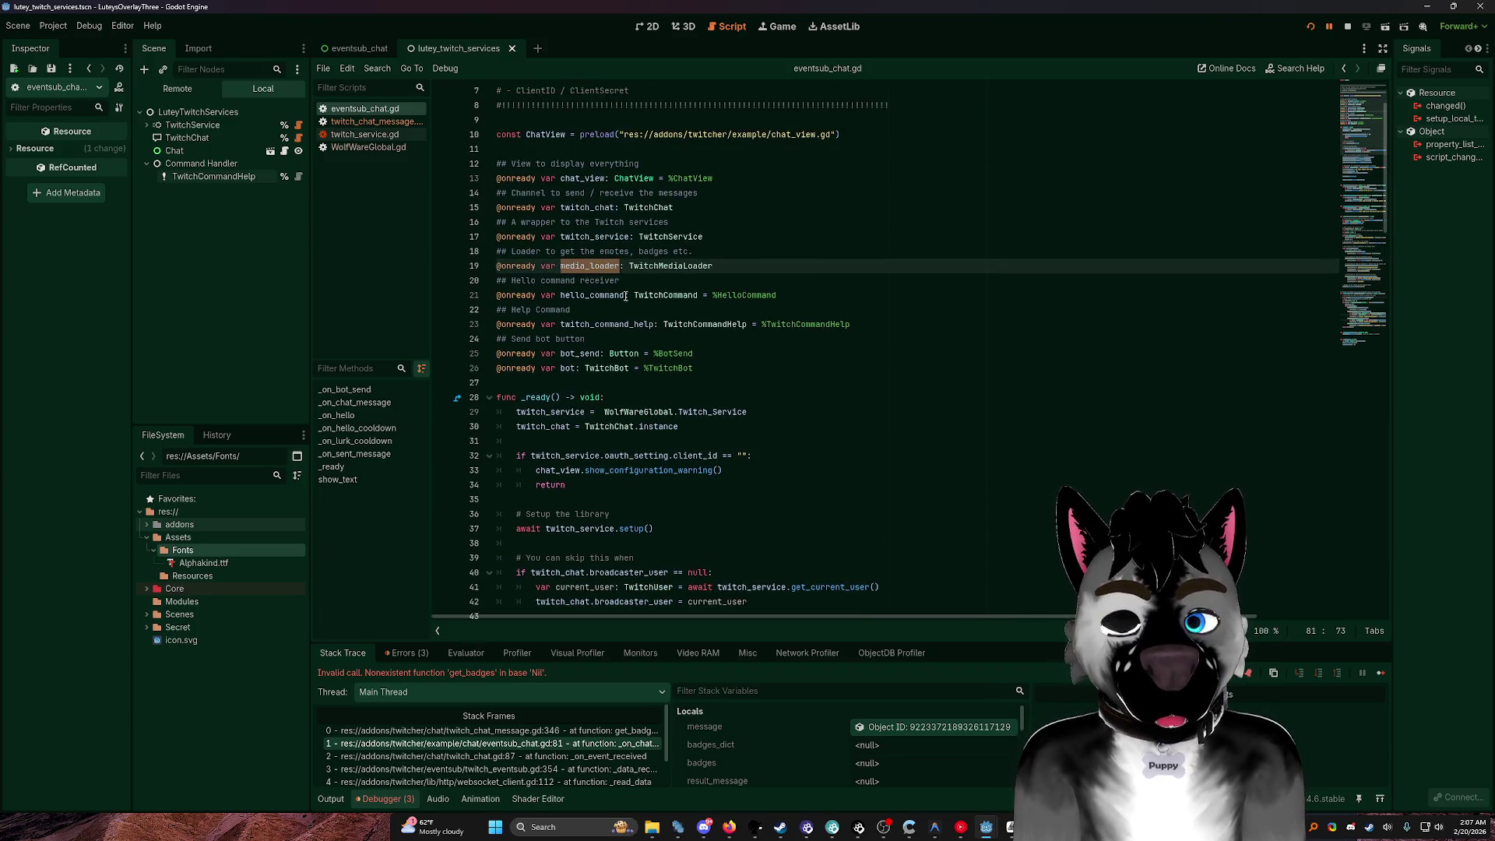
scroll(603, 276, up, 2)
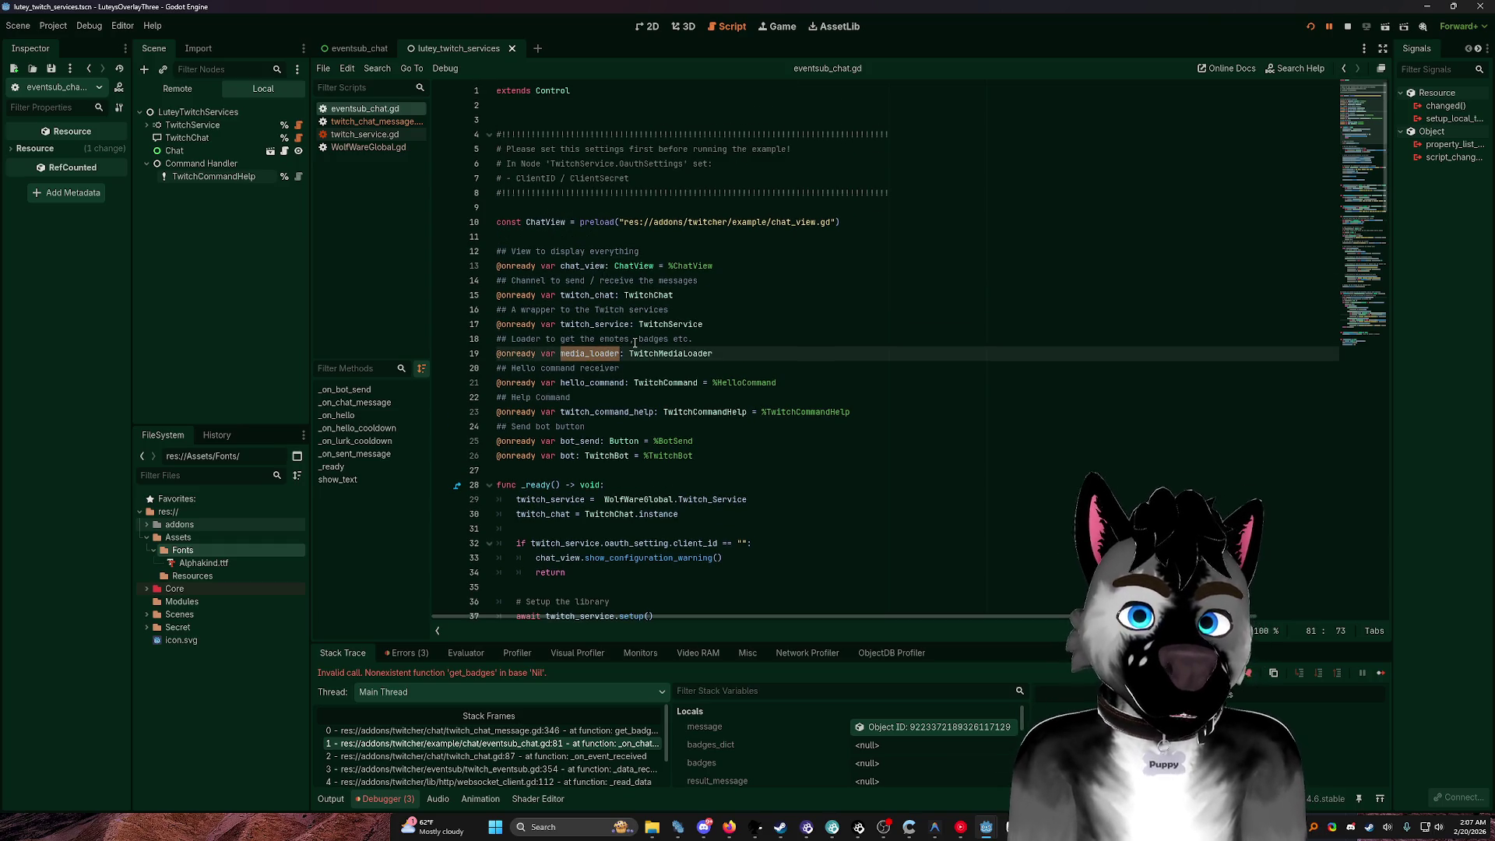
click(556, 529)
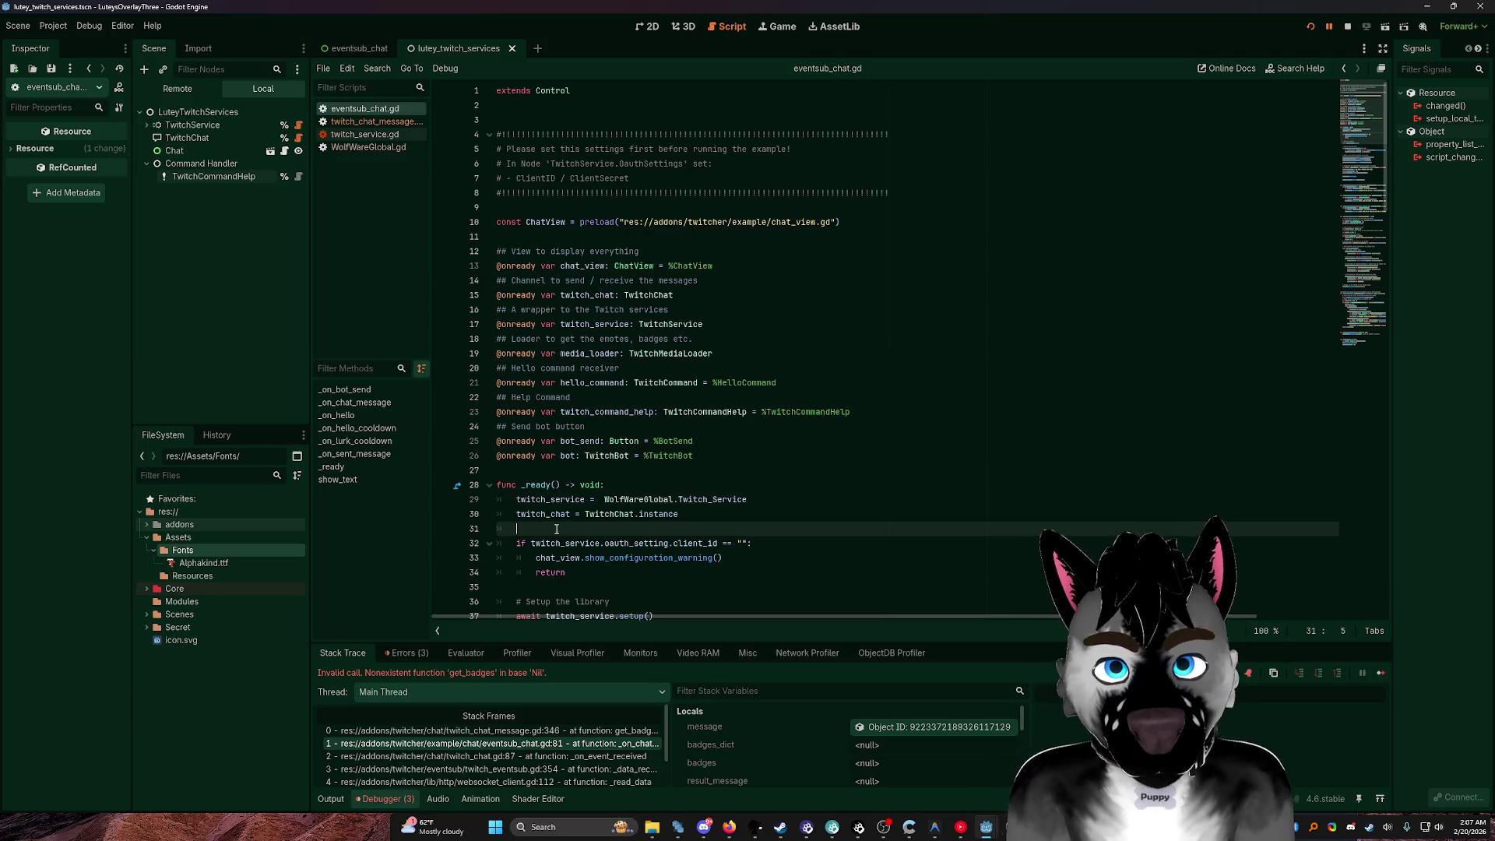
Step: Type twitch_media_loader on empty line 31 in _ready, removing a stray letter
text(twit)
key(BackSpace)
key(BackSpace)
key(BackSpace)
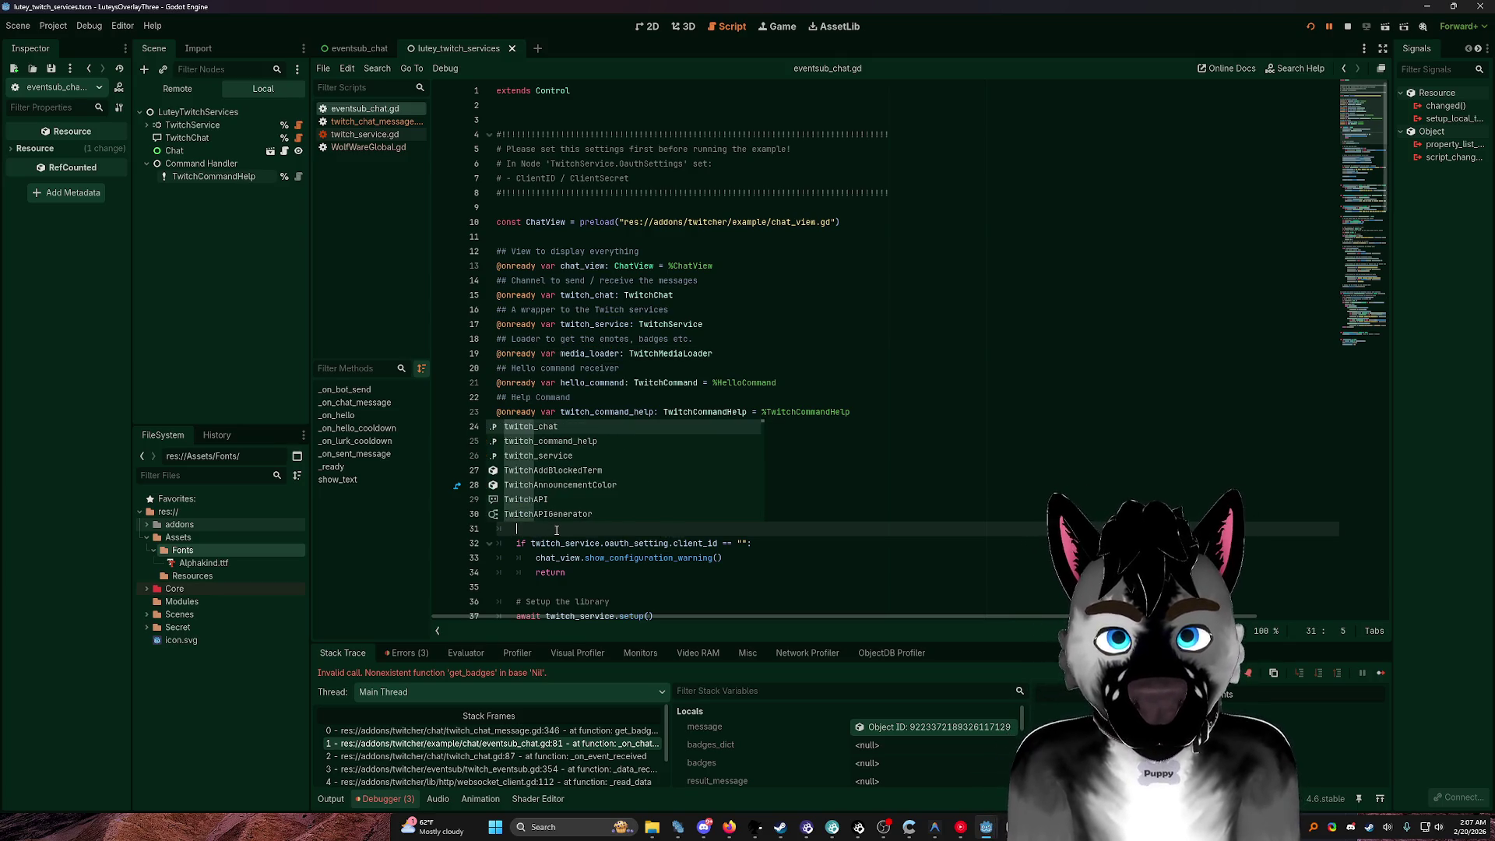
text(witch_medial)
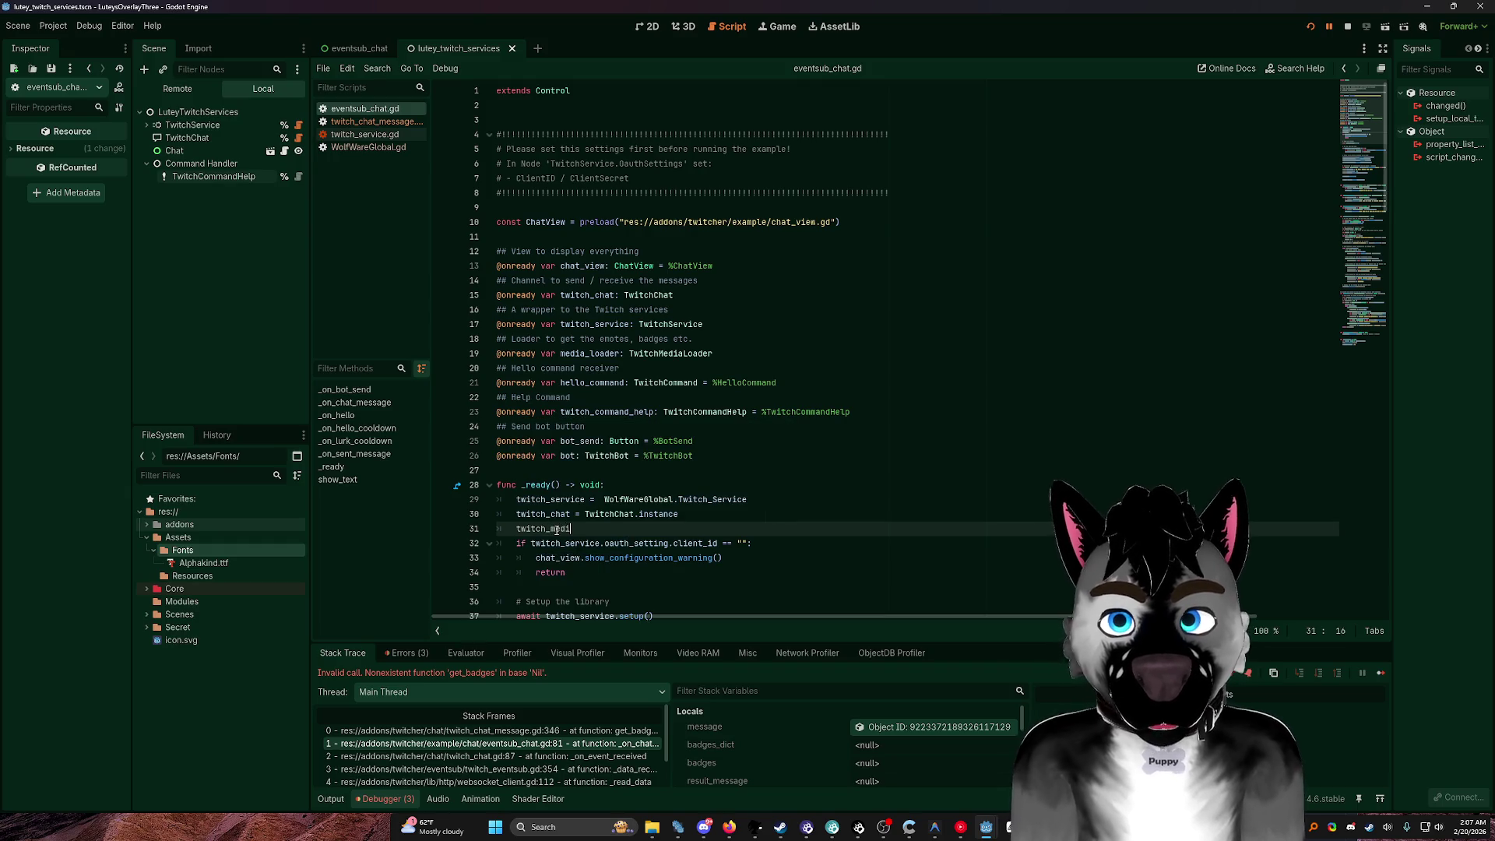
key(BackSpace)
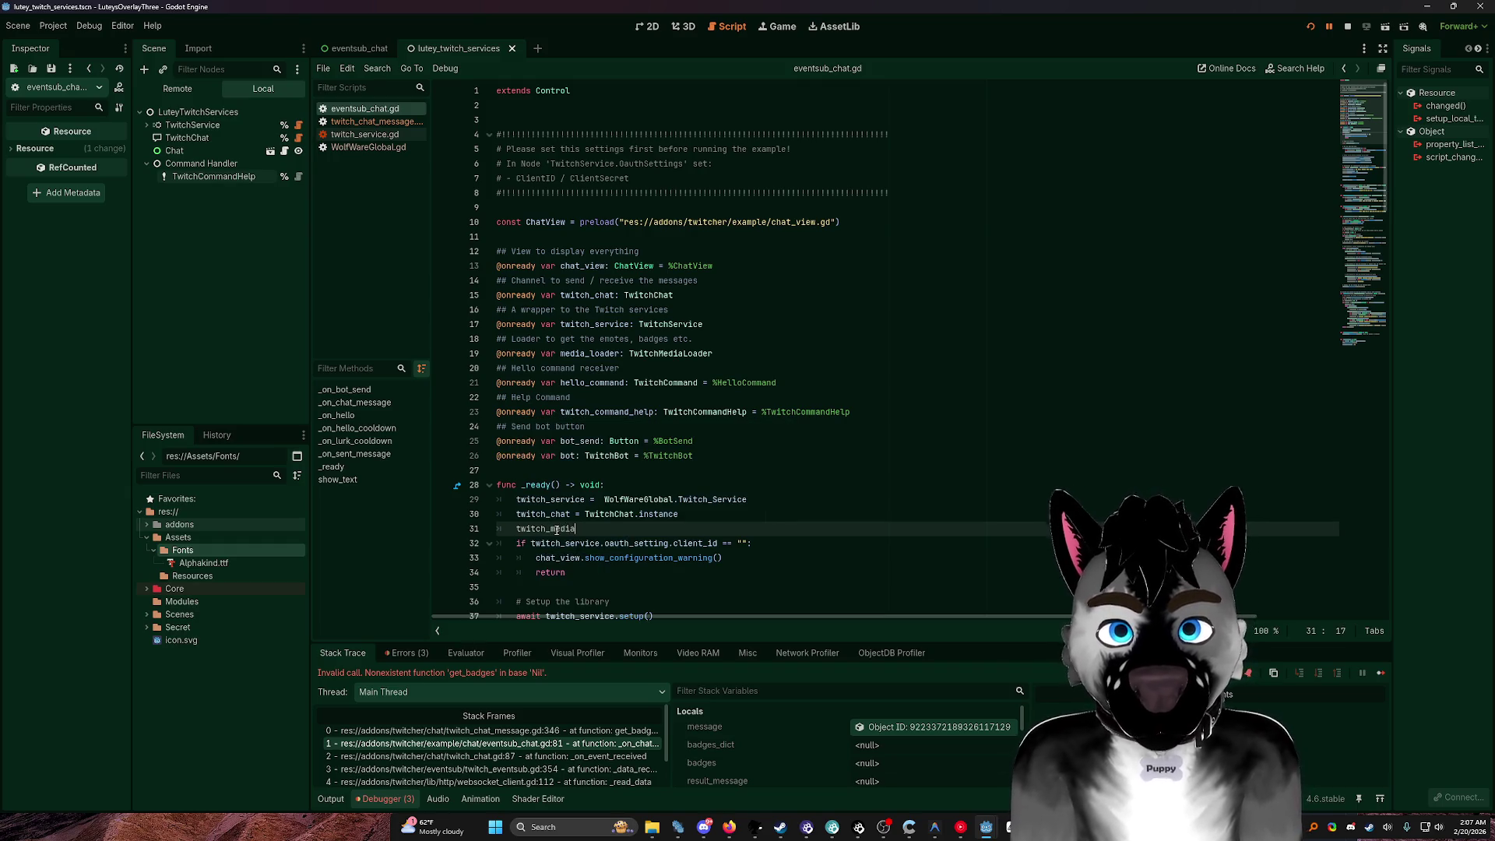
text(_loader)
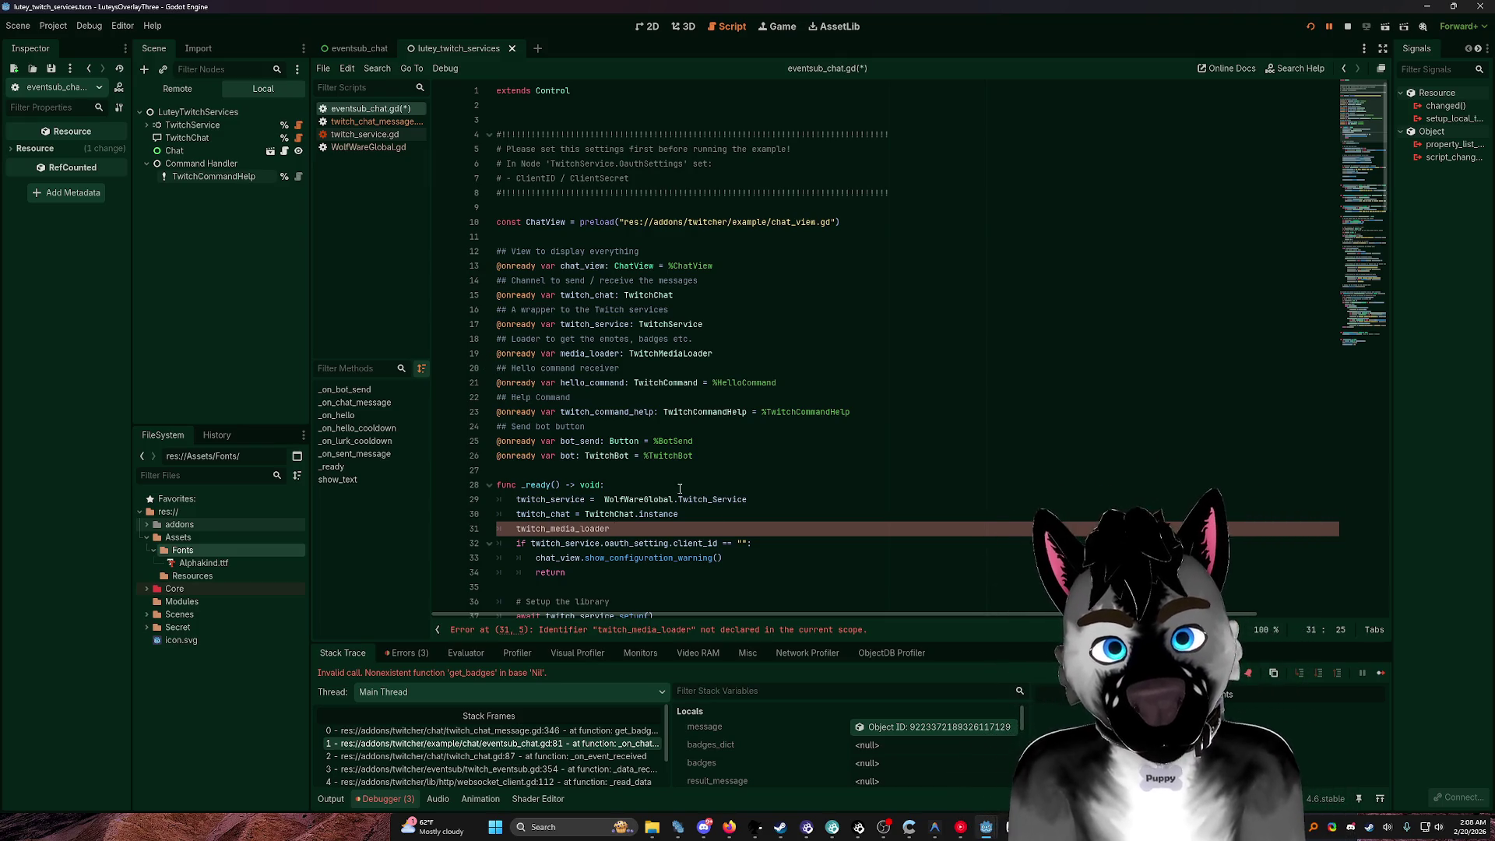
Step: Switch to the other Godot window, clear the FileSystem filter, and collapse Core and Modules
mouse_move(986, 825)
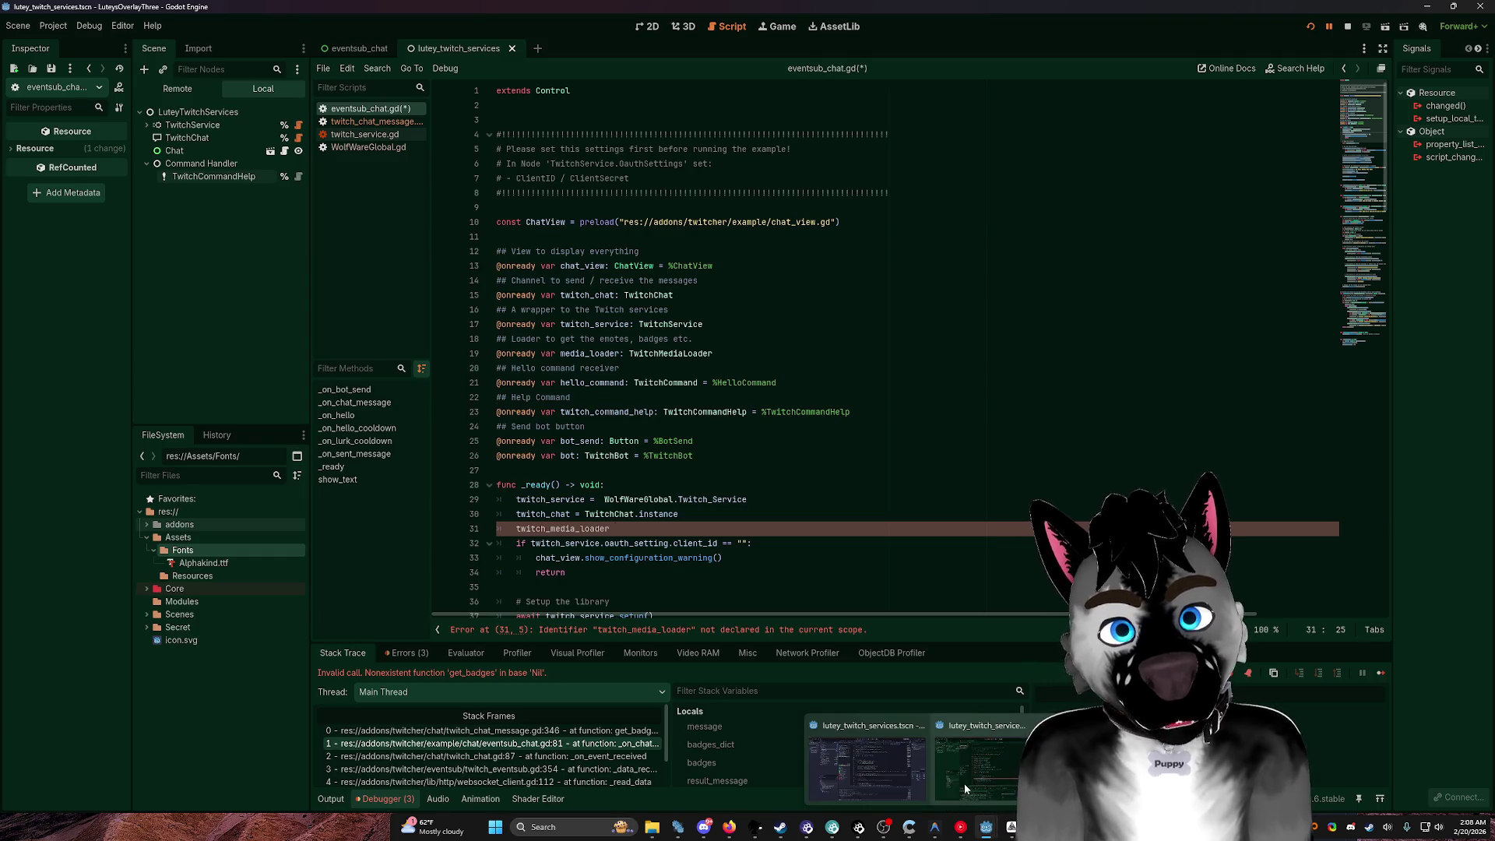
click(864, 748)
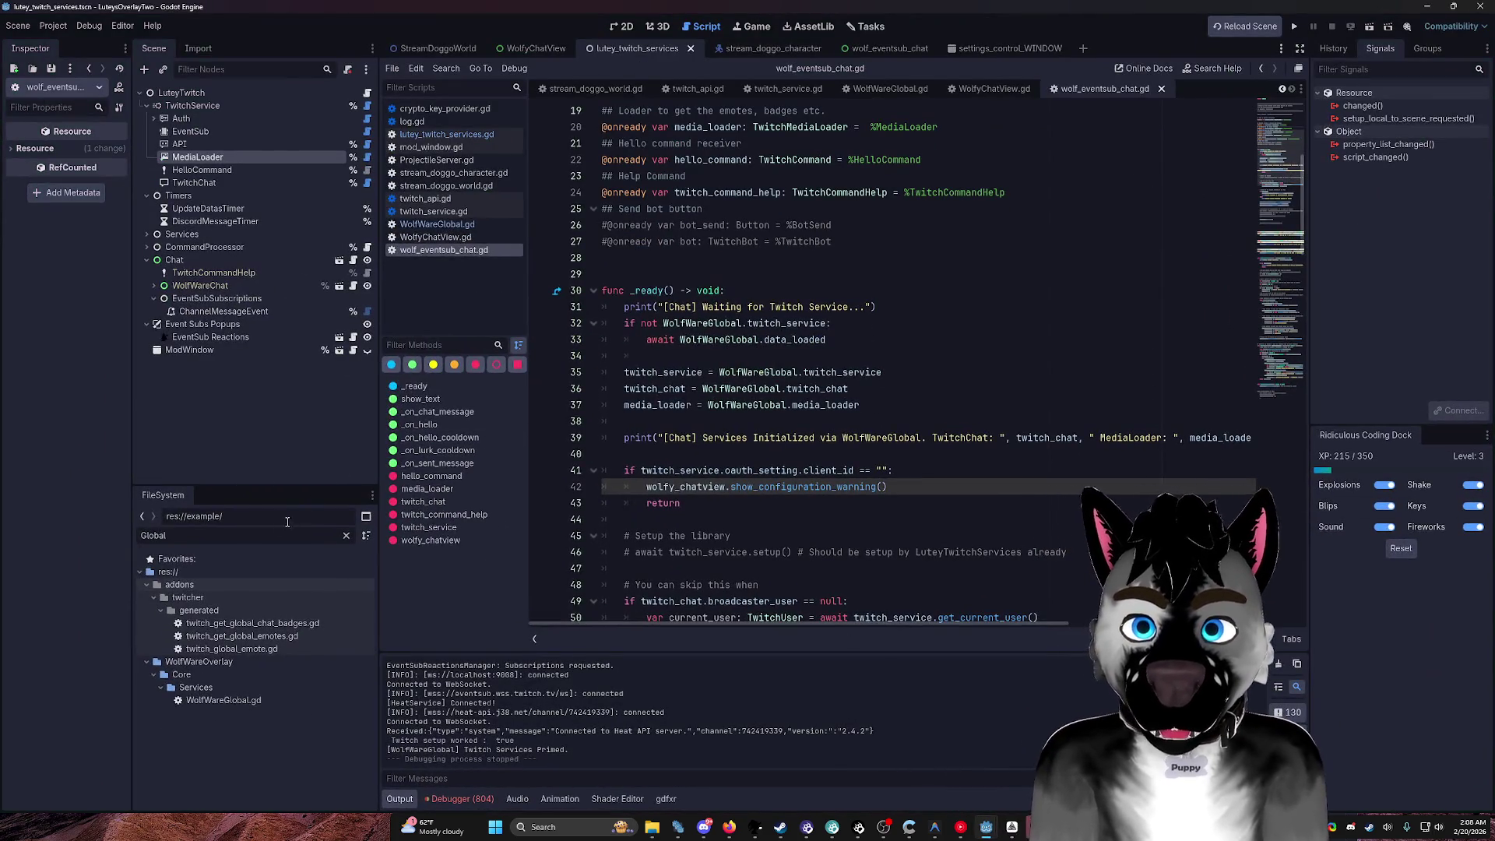
click(346, 535)
click(153, 700)
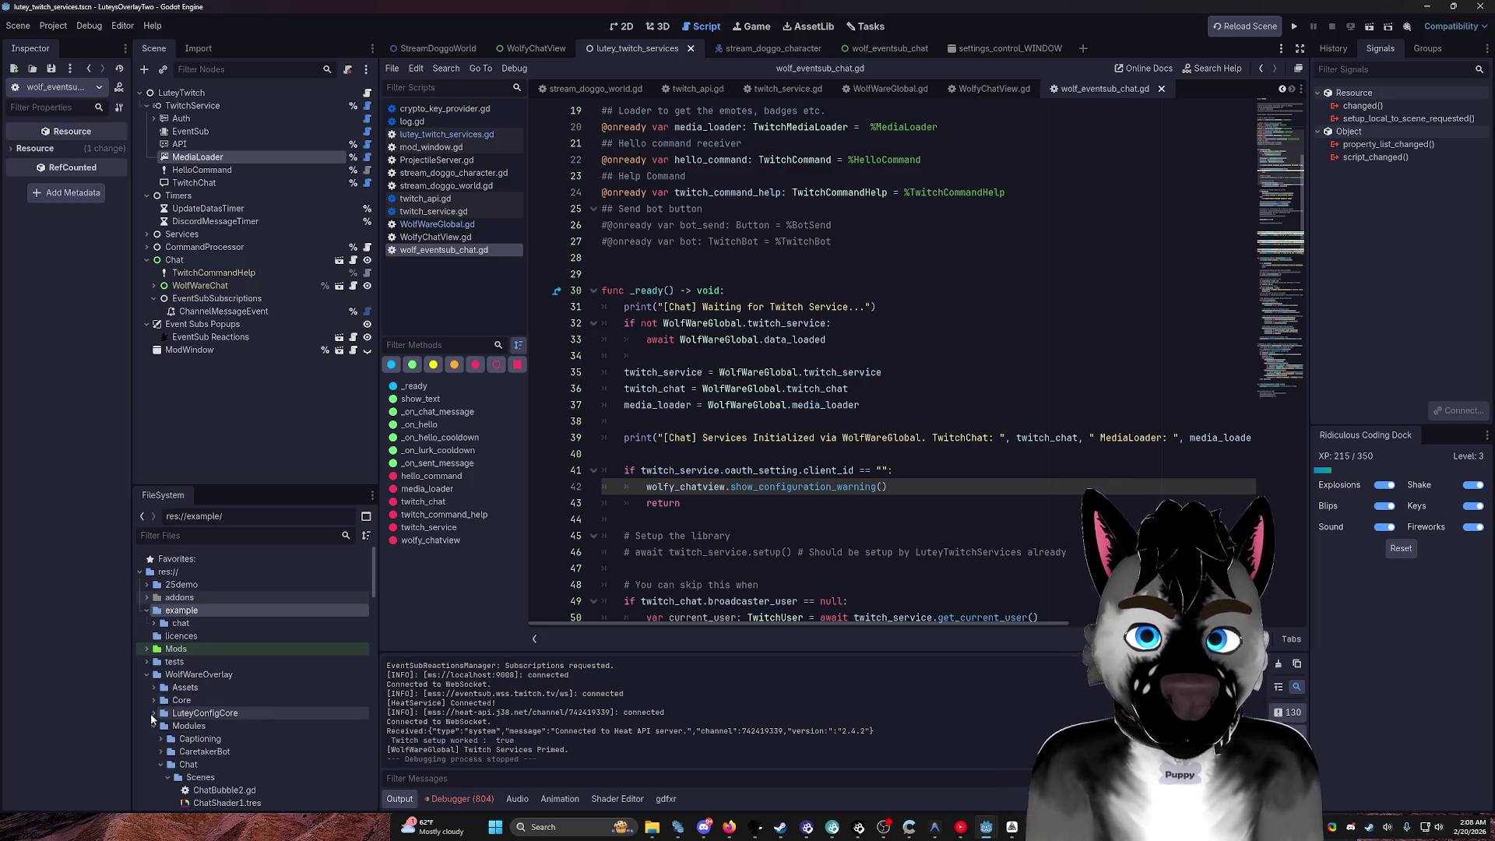
click(149, 725)
click(147, 749)
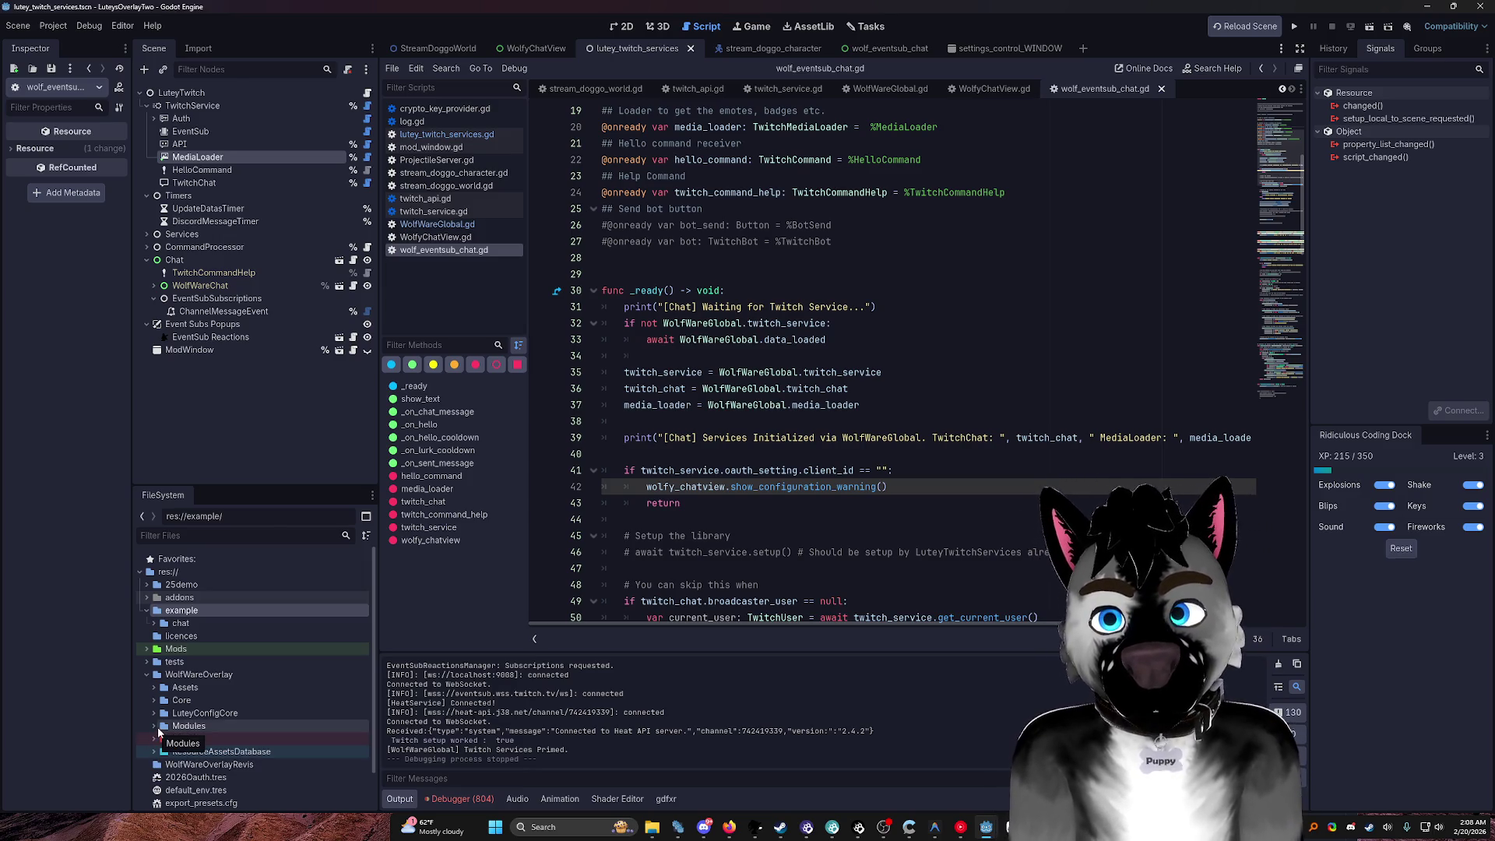
Step: Toggle the Assets and Core folders, then minimize this editor to reveal LuteysOverlayThree
click(151, 685)
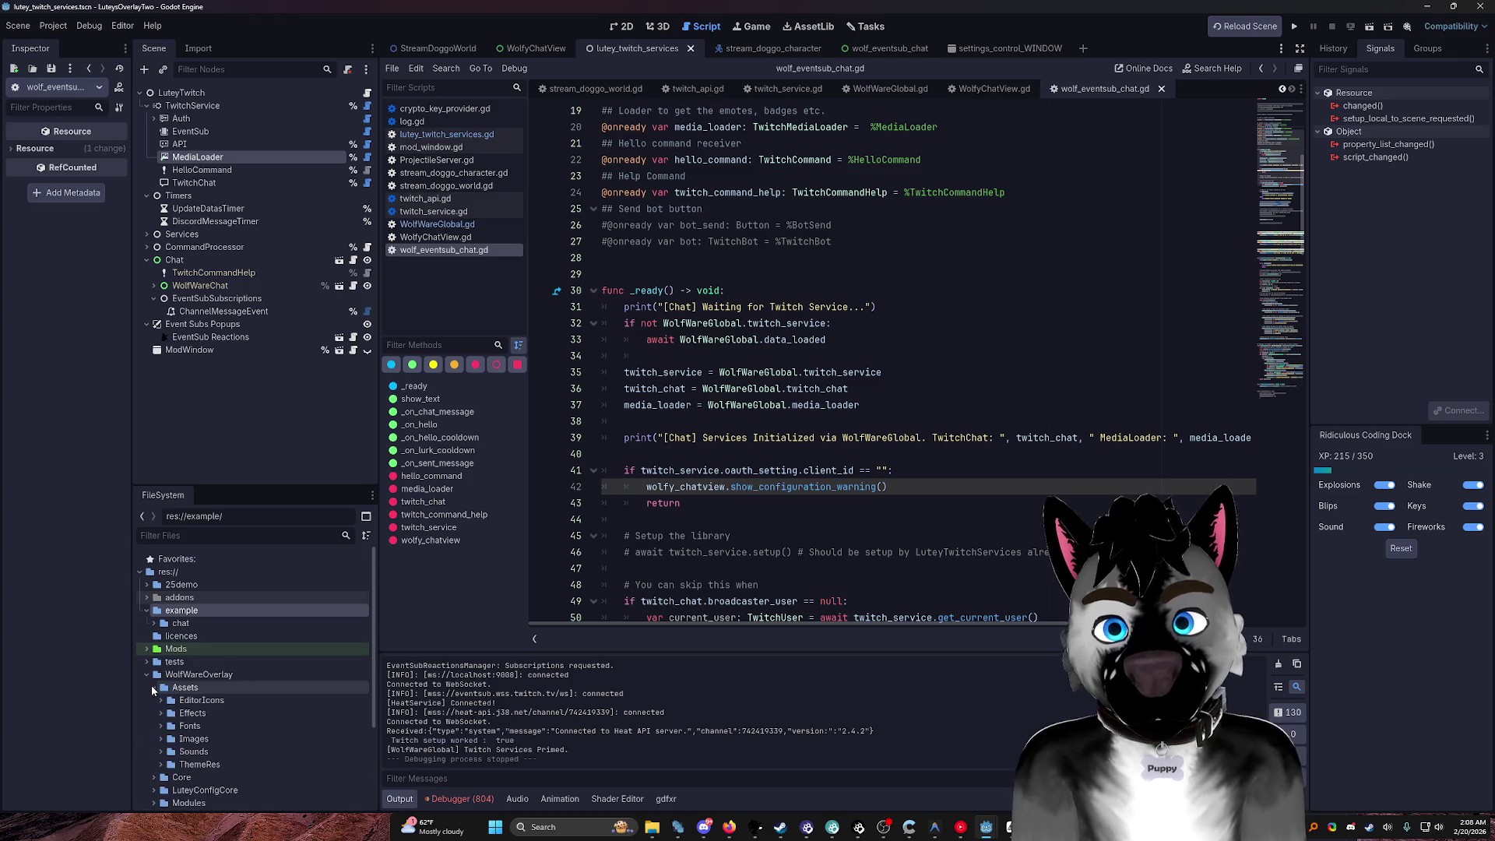
click(151, 685)
click(153, 698)
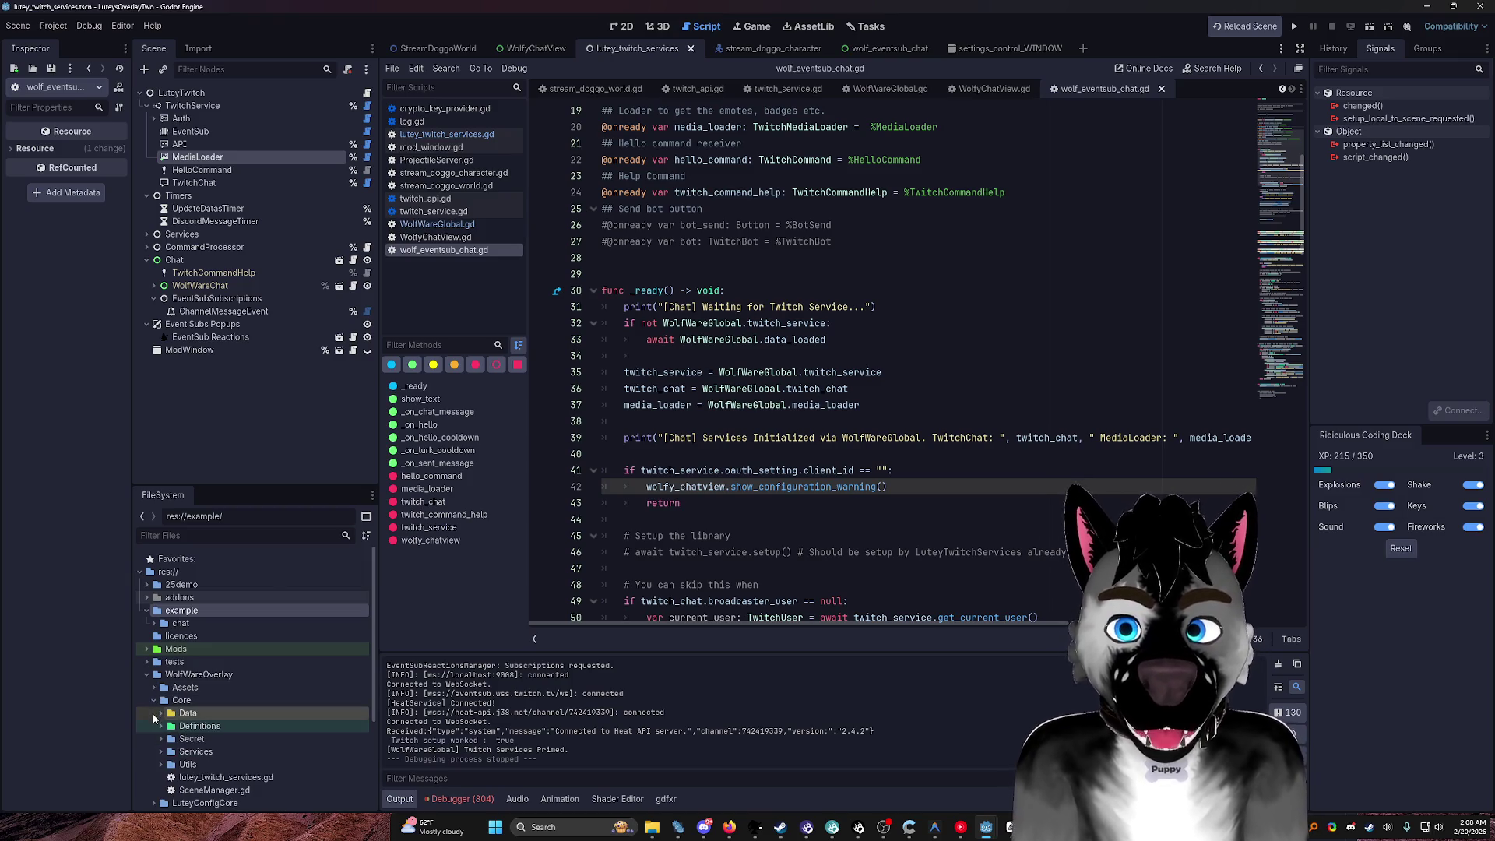
scroll(153, 713, down, 2)
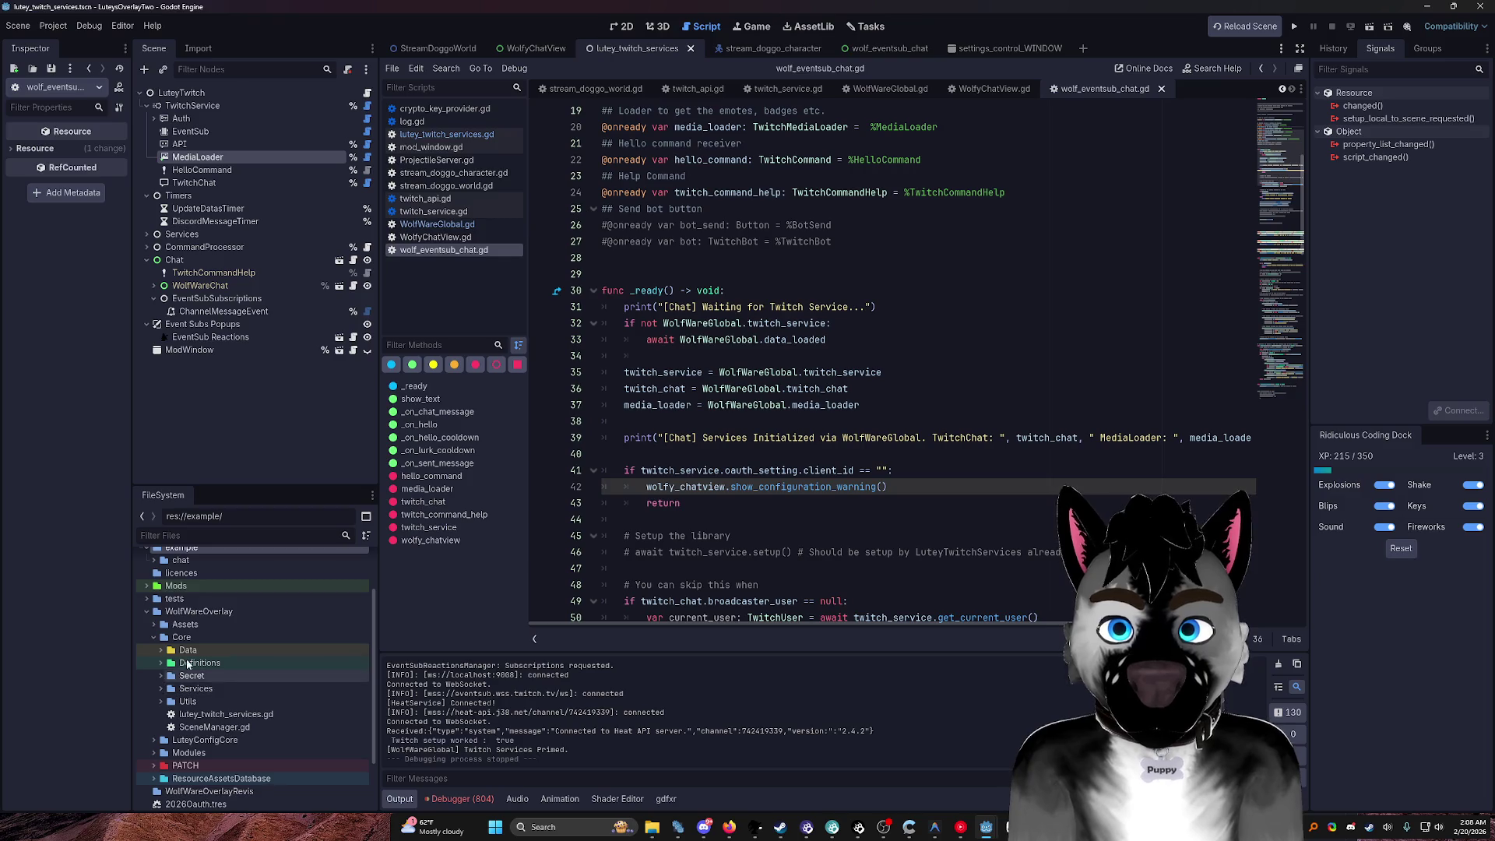
click(1426, 7)
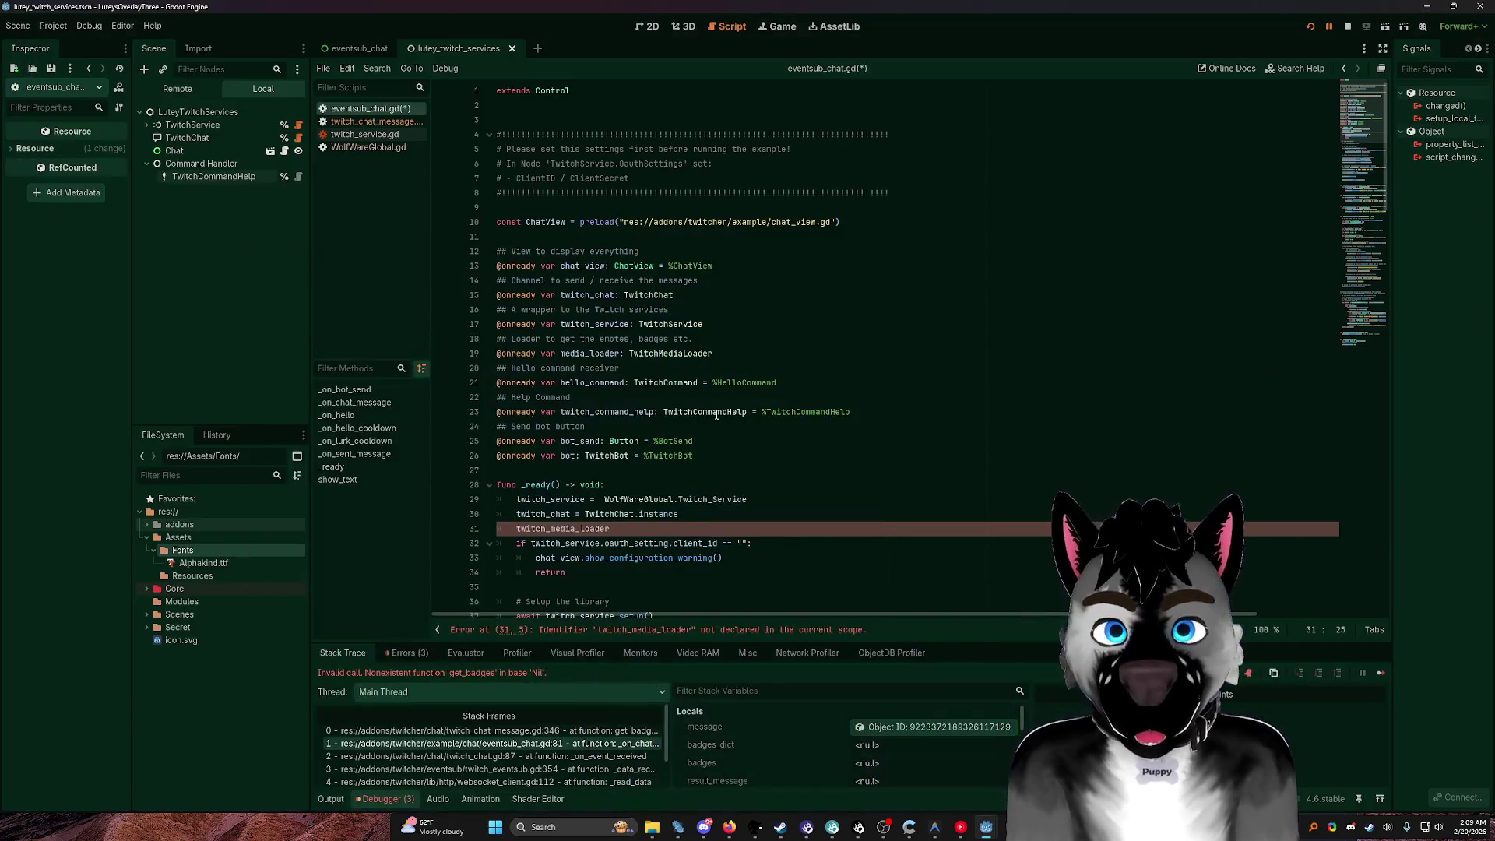
Step: Complete line 31 with '= TwitchMediaLoader.instance' using autocomplete
scroll(711, 399, down, 2)
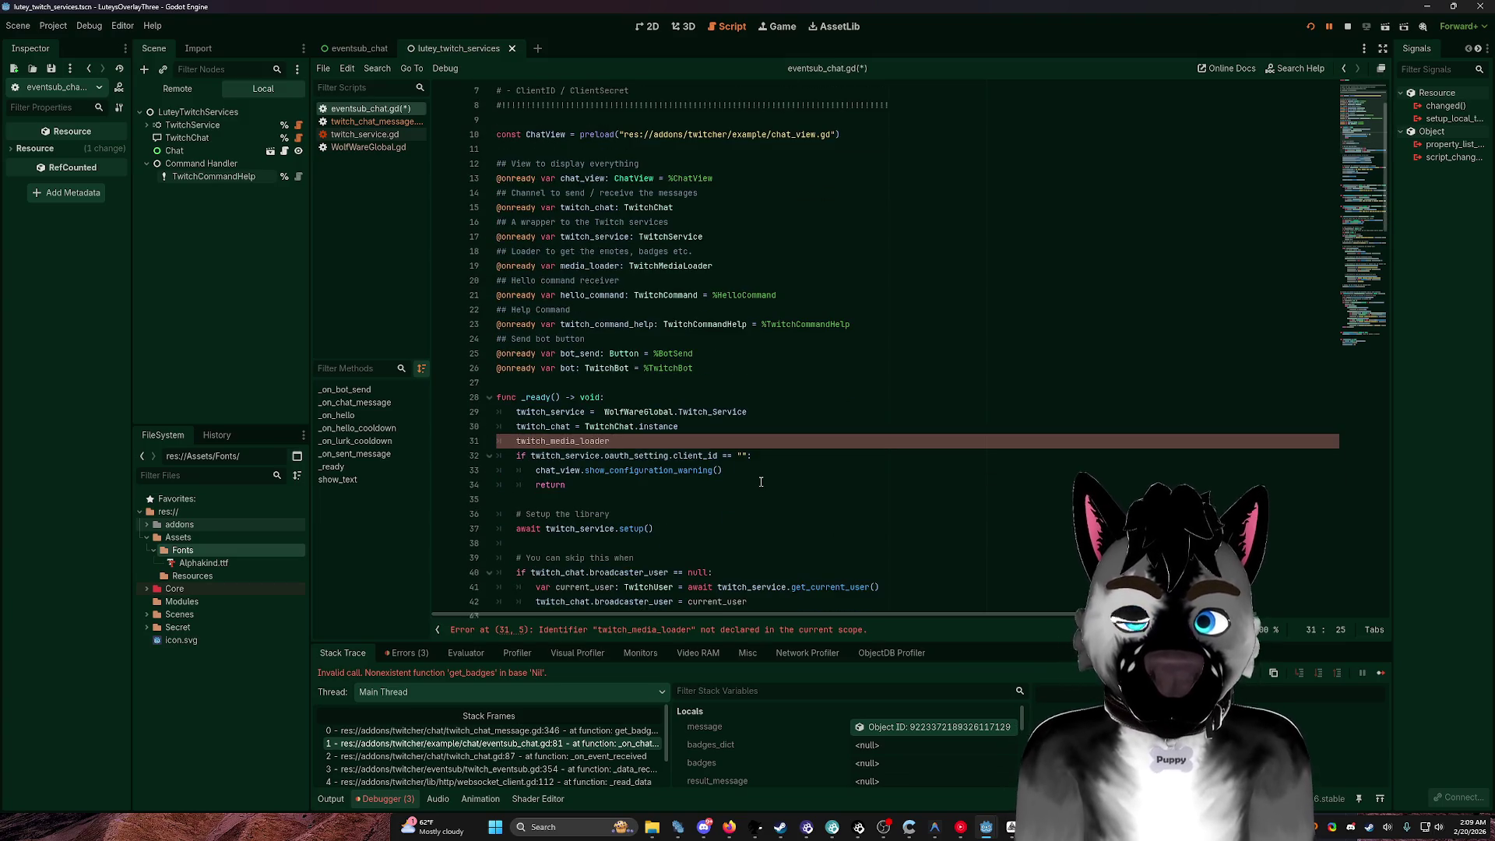
text(= )
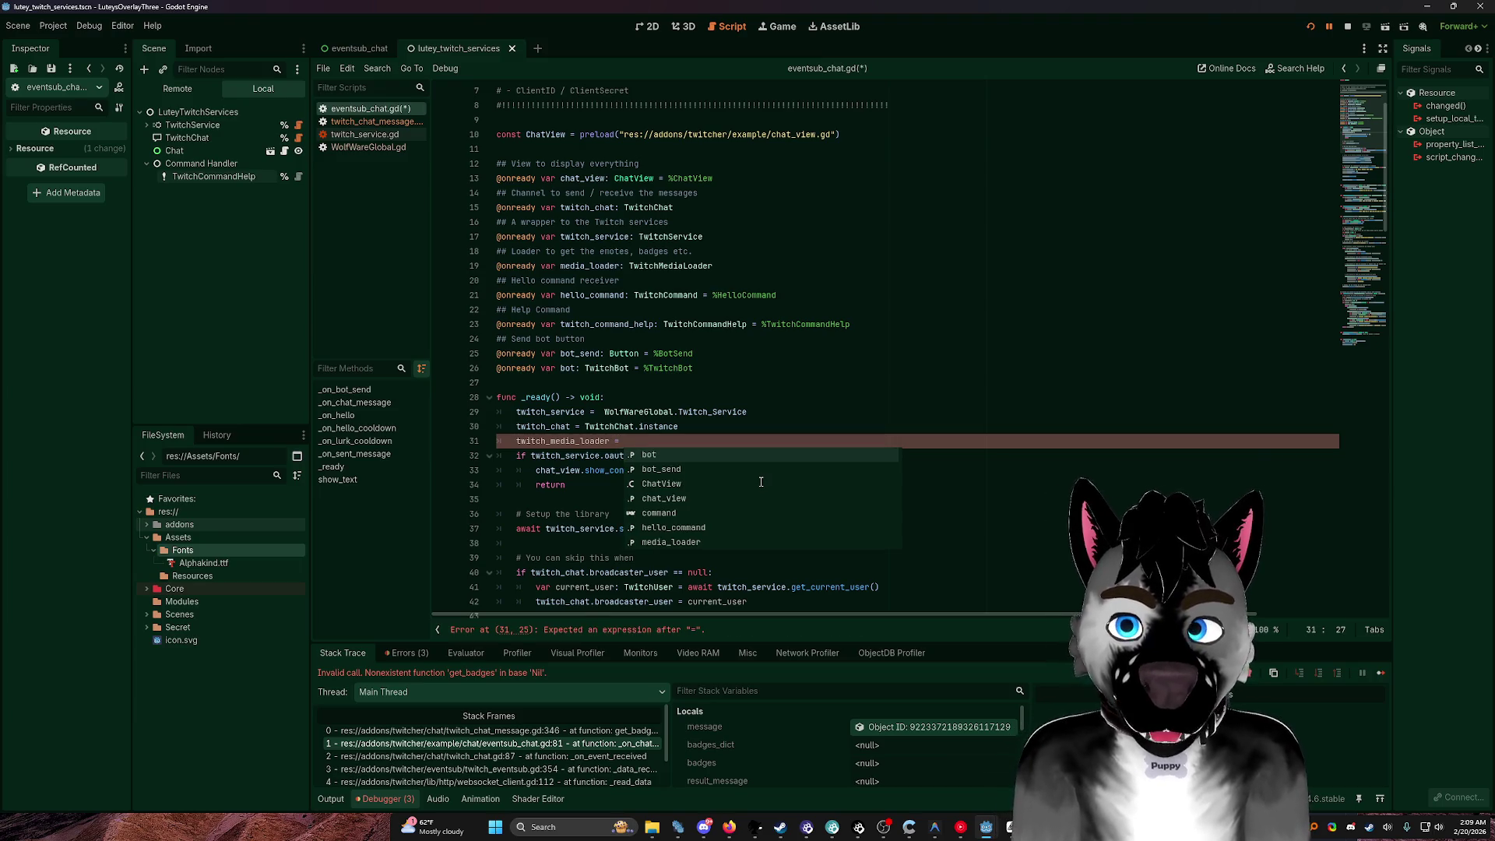
text(T)
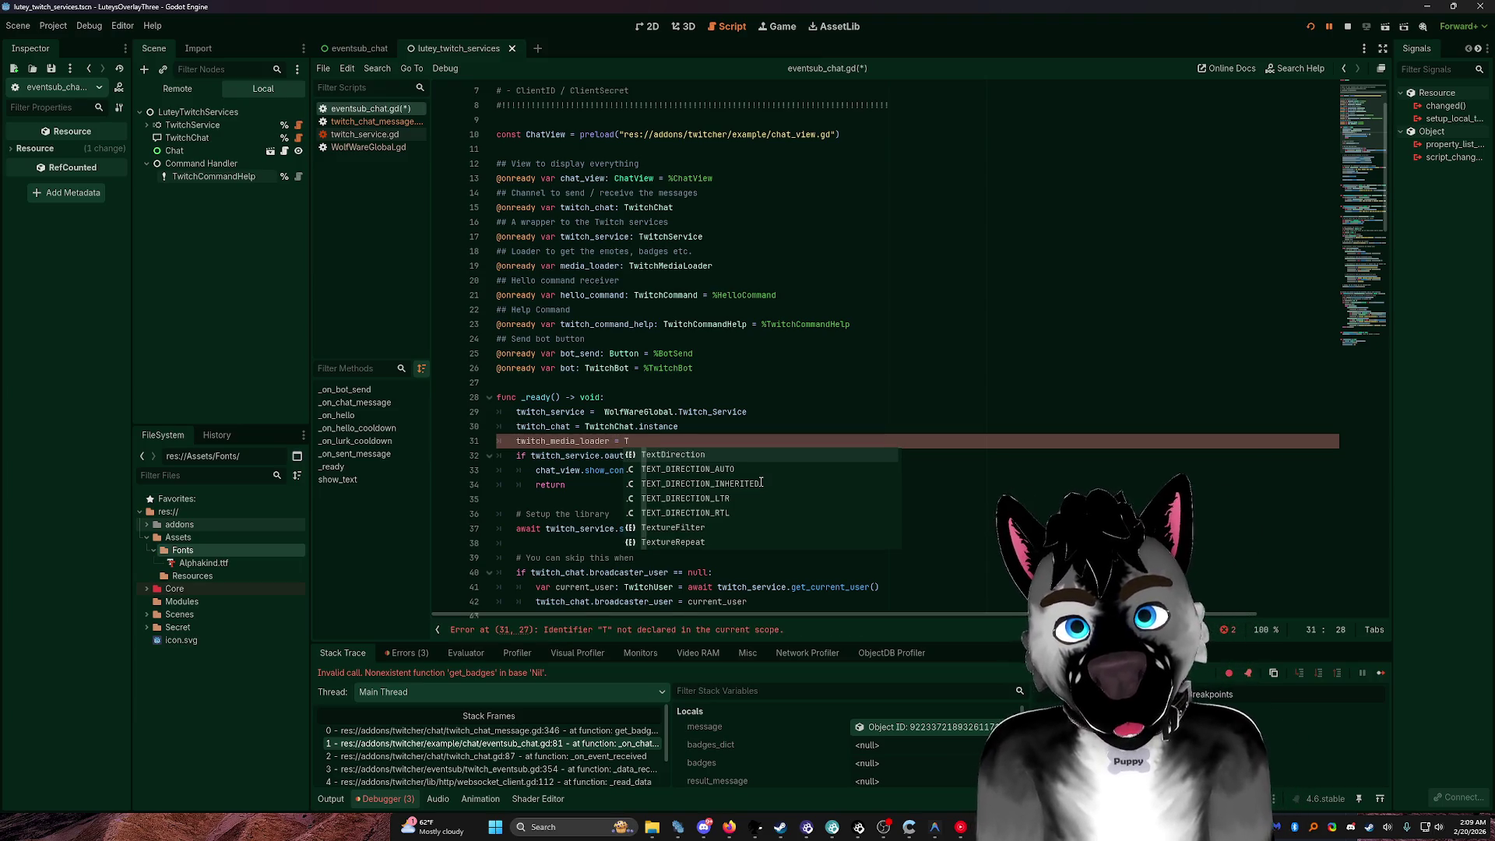
key(BackSpace)
text(M)
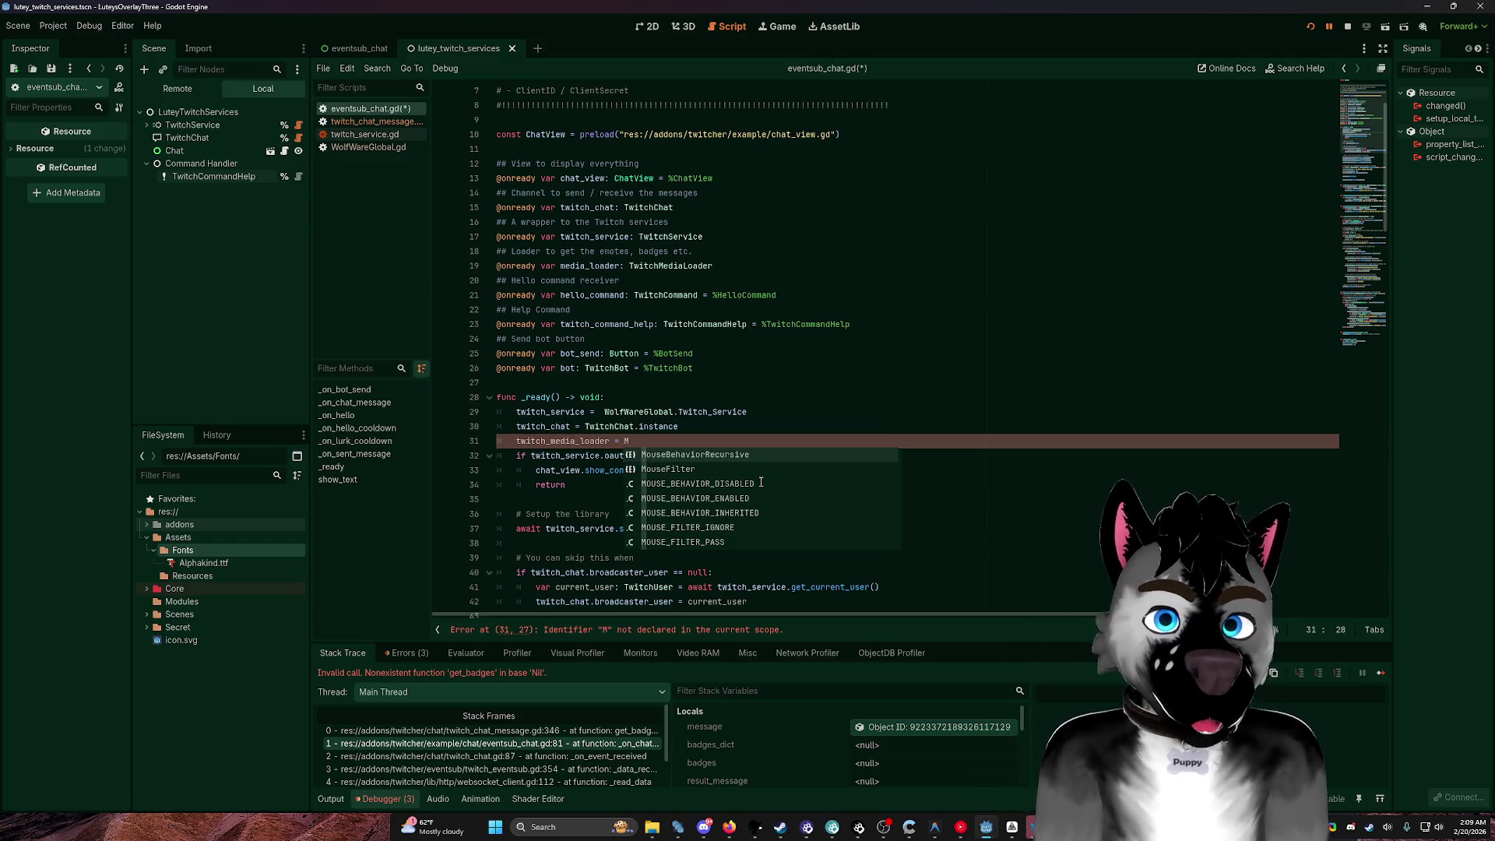
text(ed)
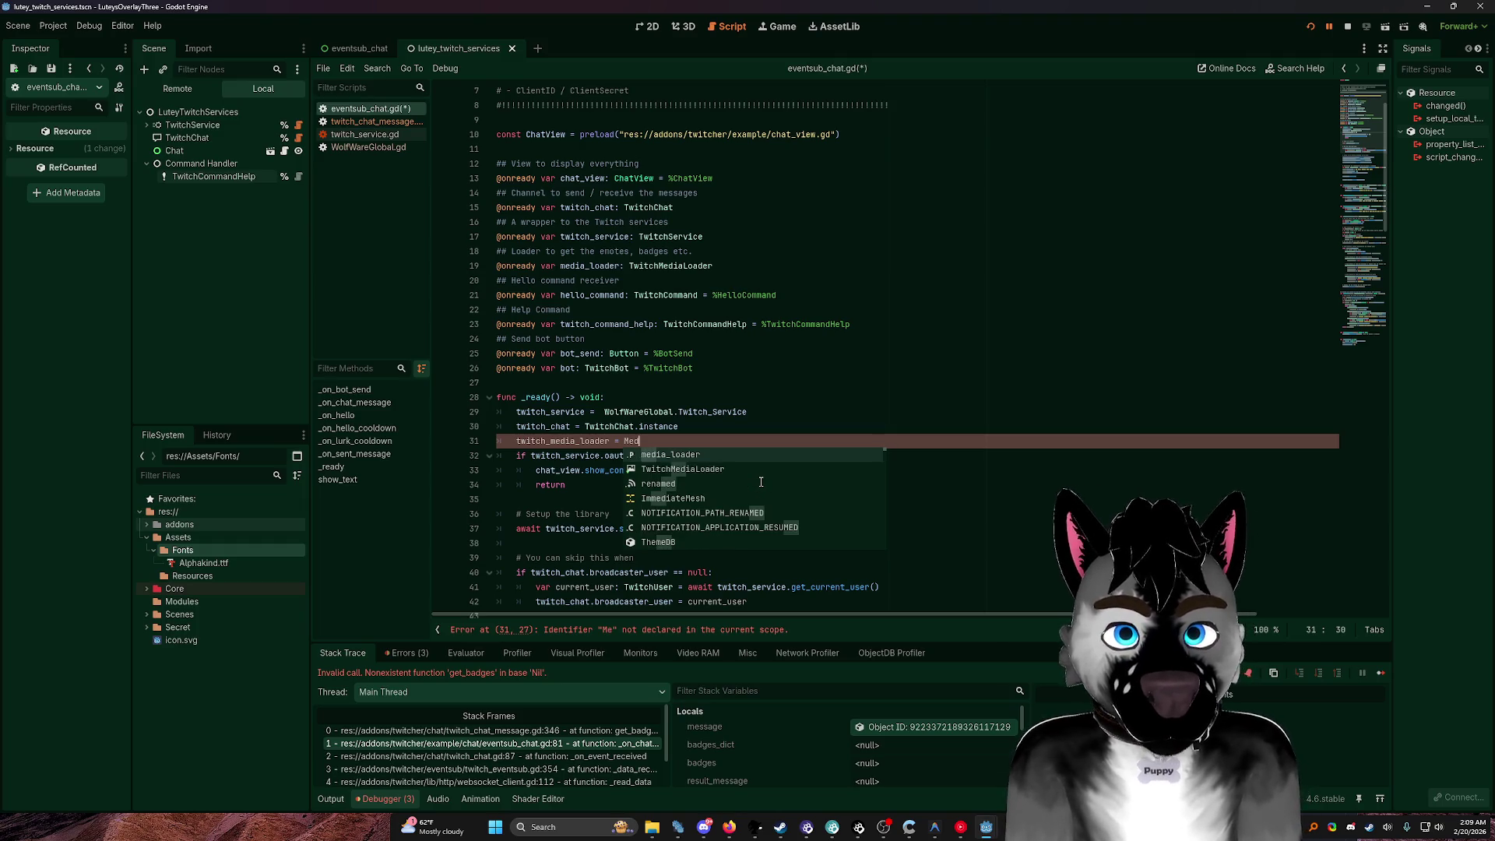
key(Down)
key(Return)
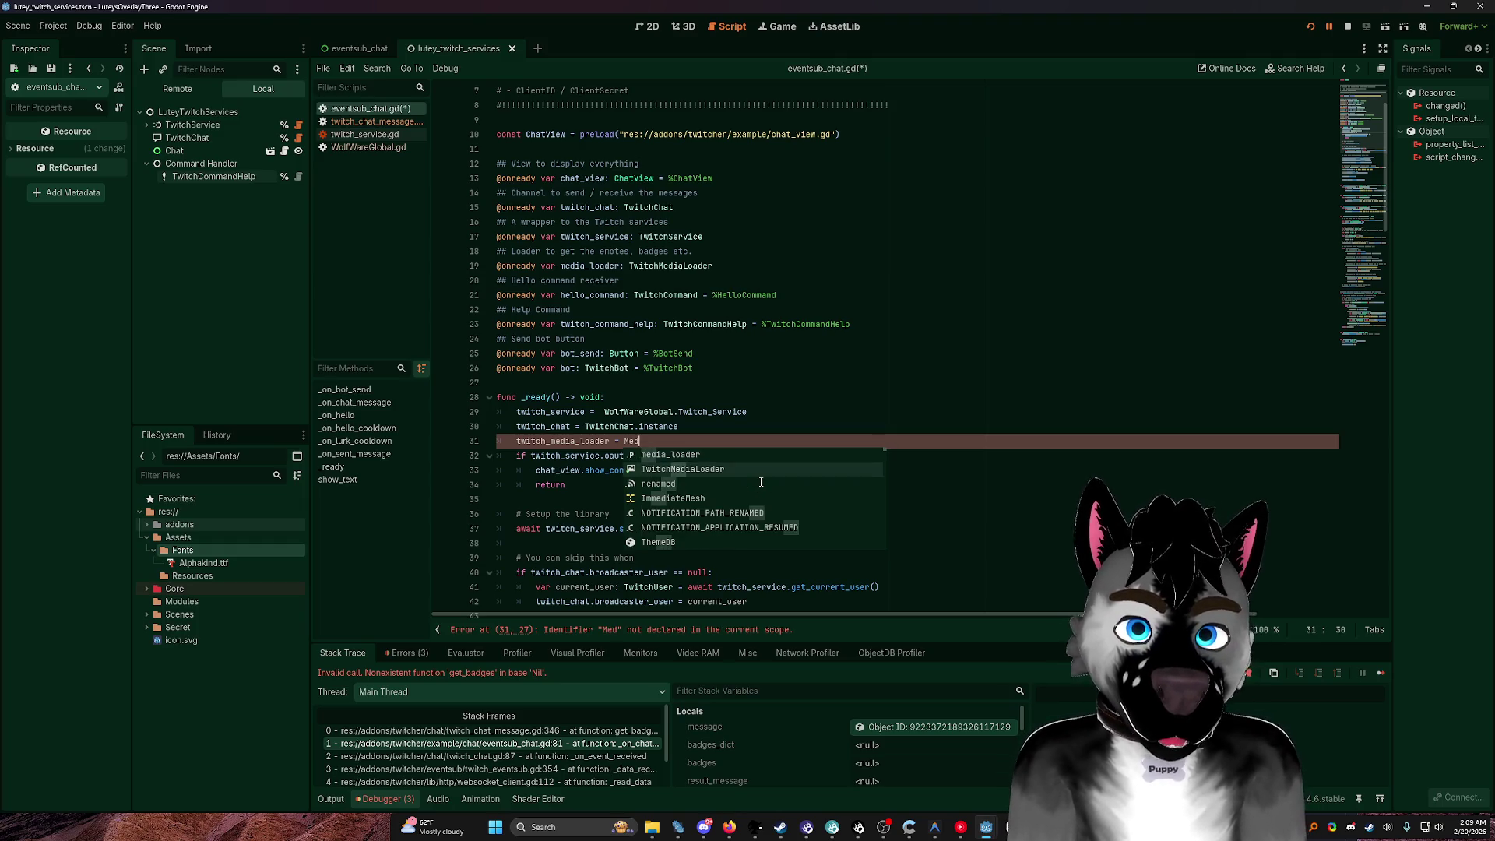
text(iaLoader.instance)
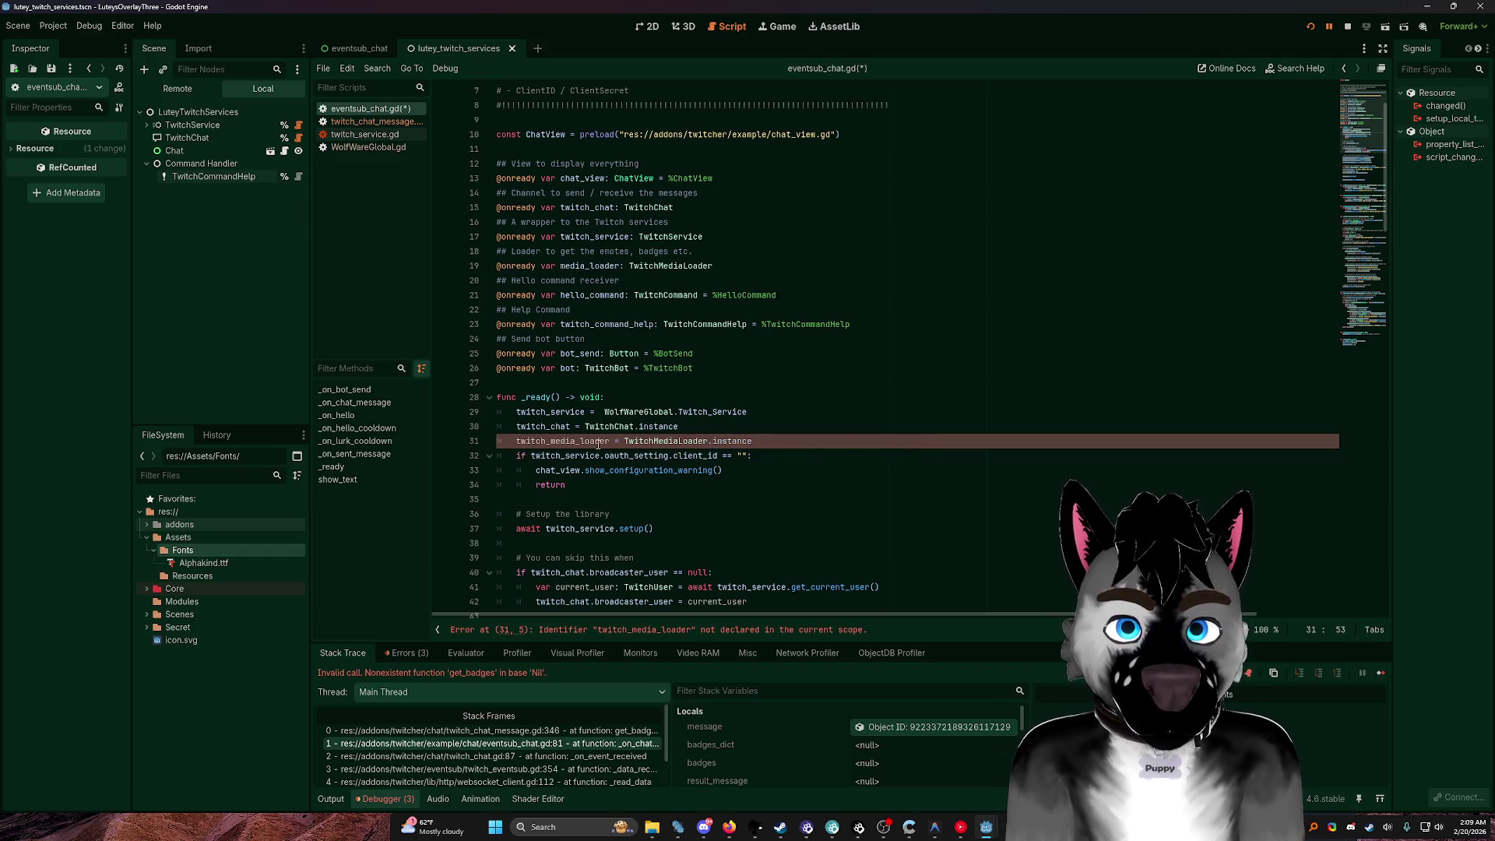
Step: Delete the twitch_ prefix so line 31 assigns media_loader, add a blank line, and restart
click(590, 266)
drag(557, 440, 516, 441)
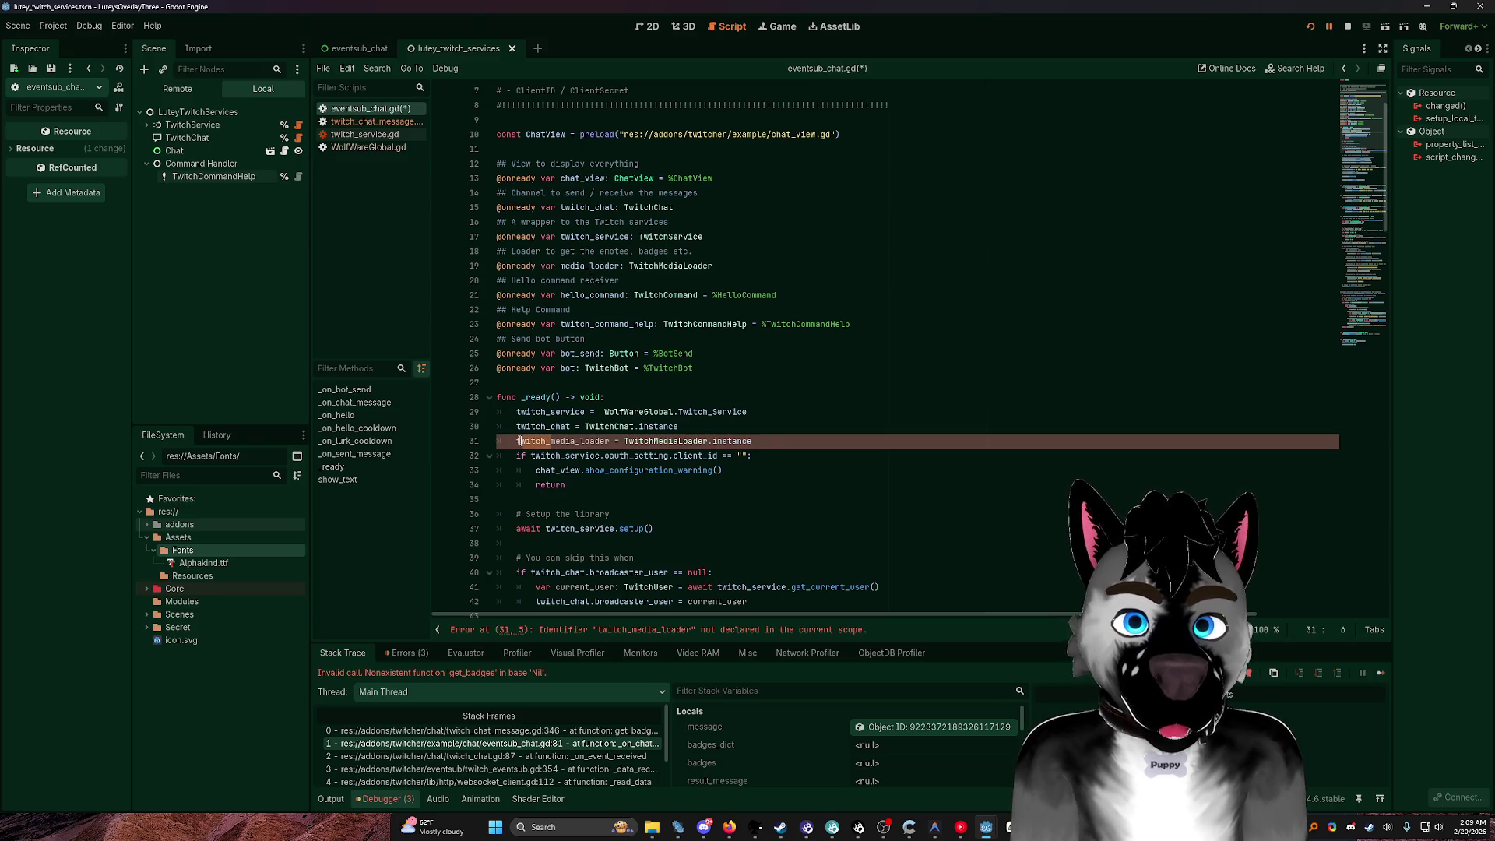
key(BackSpace)
click(790, 434)
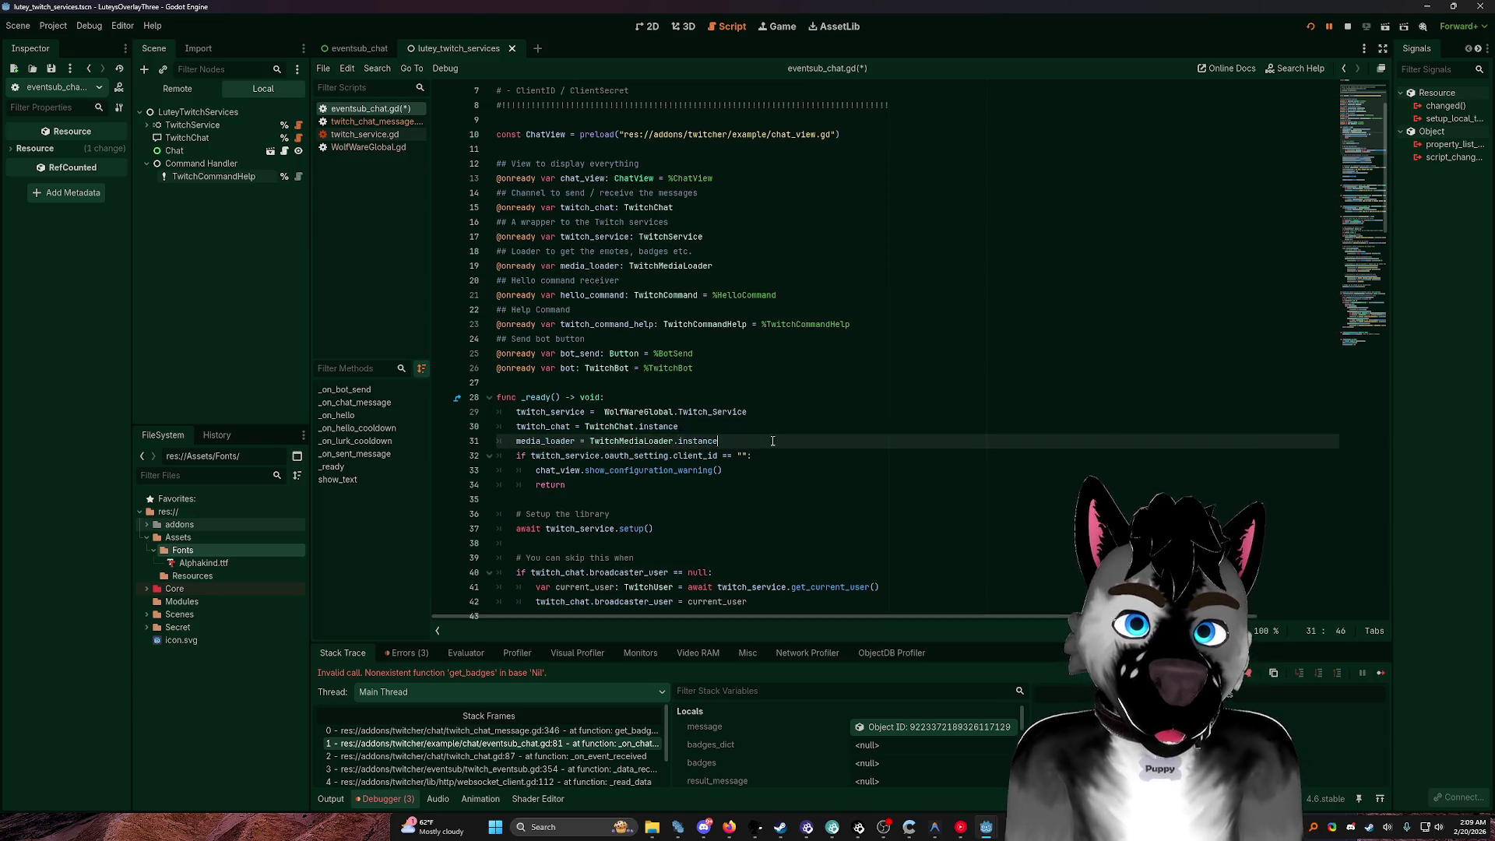
key(Return)
click(1309, 28)
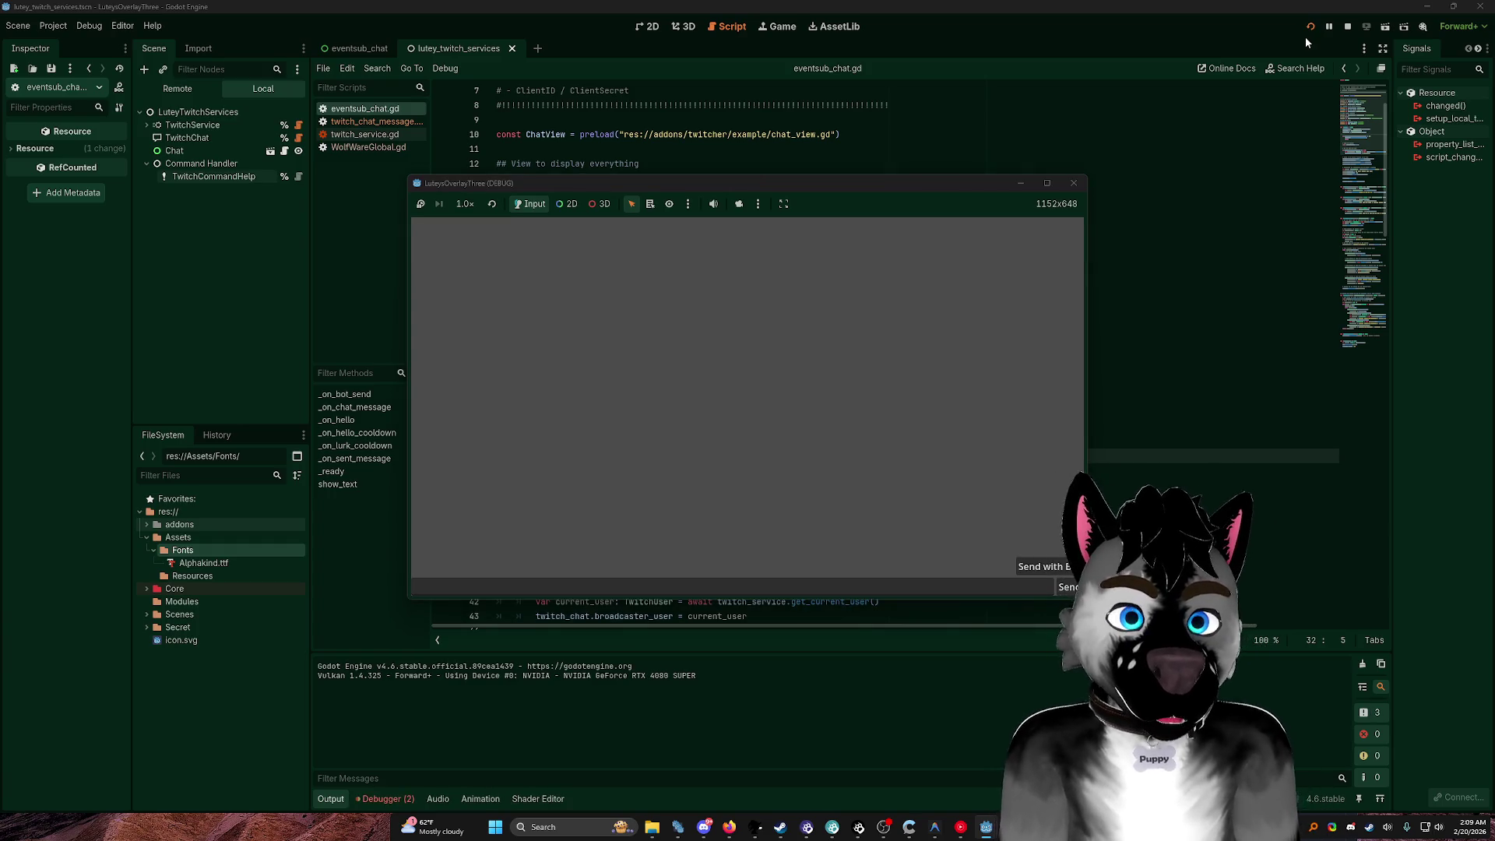
Step: Send the chat message 'test' from the game's chat field
click(928, 561)
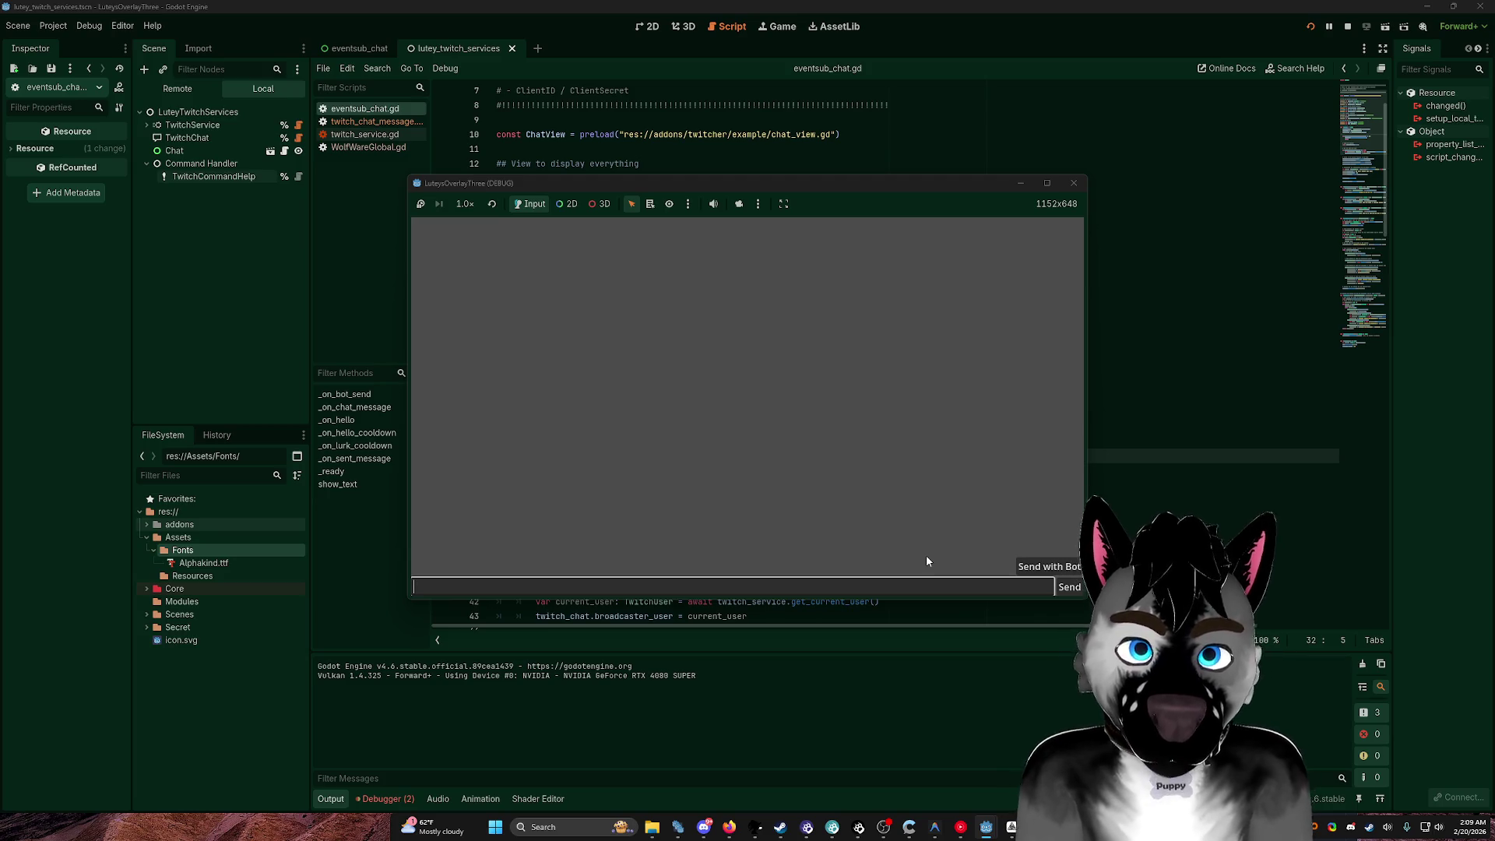
text(A)
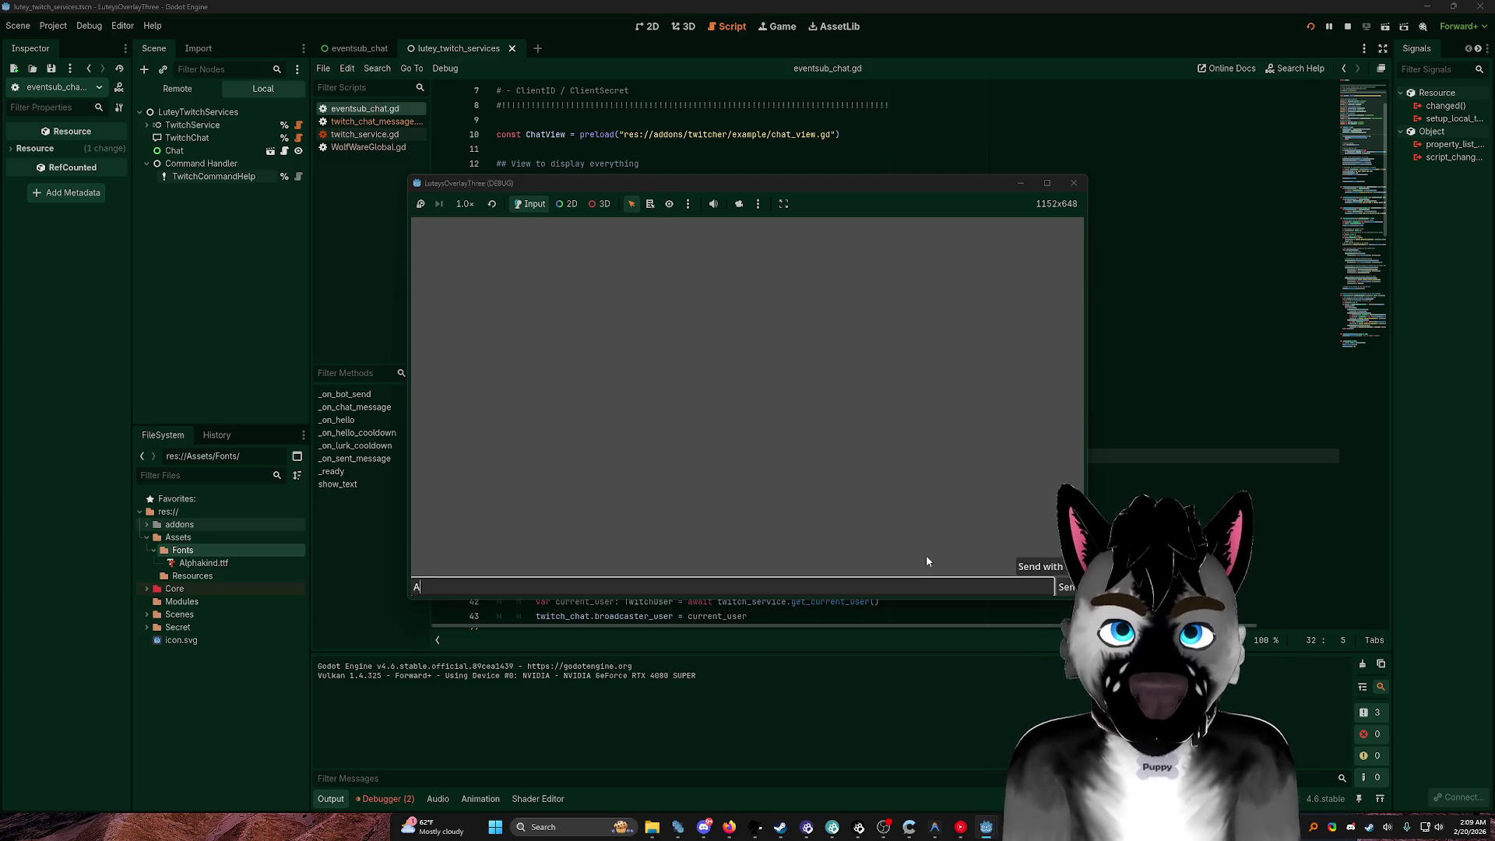
key(Return)
text(test)
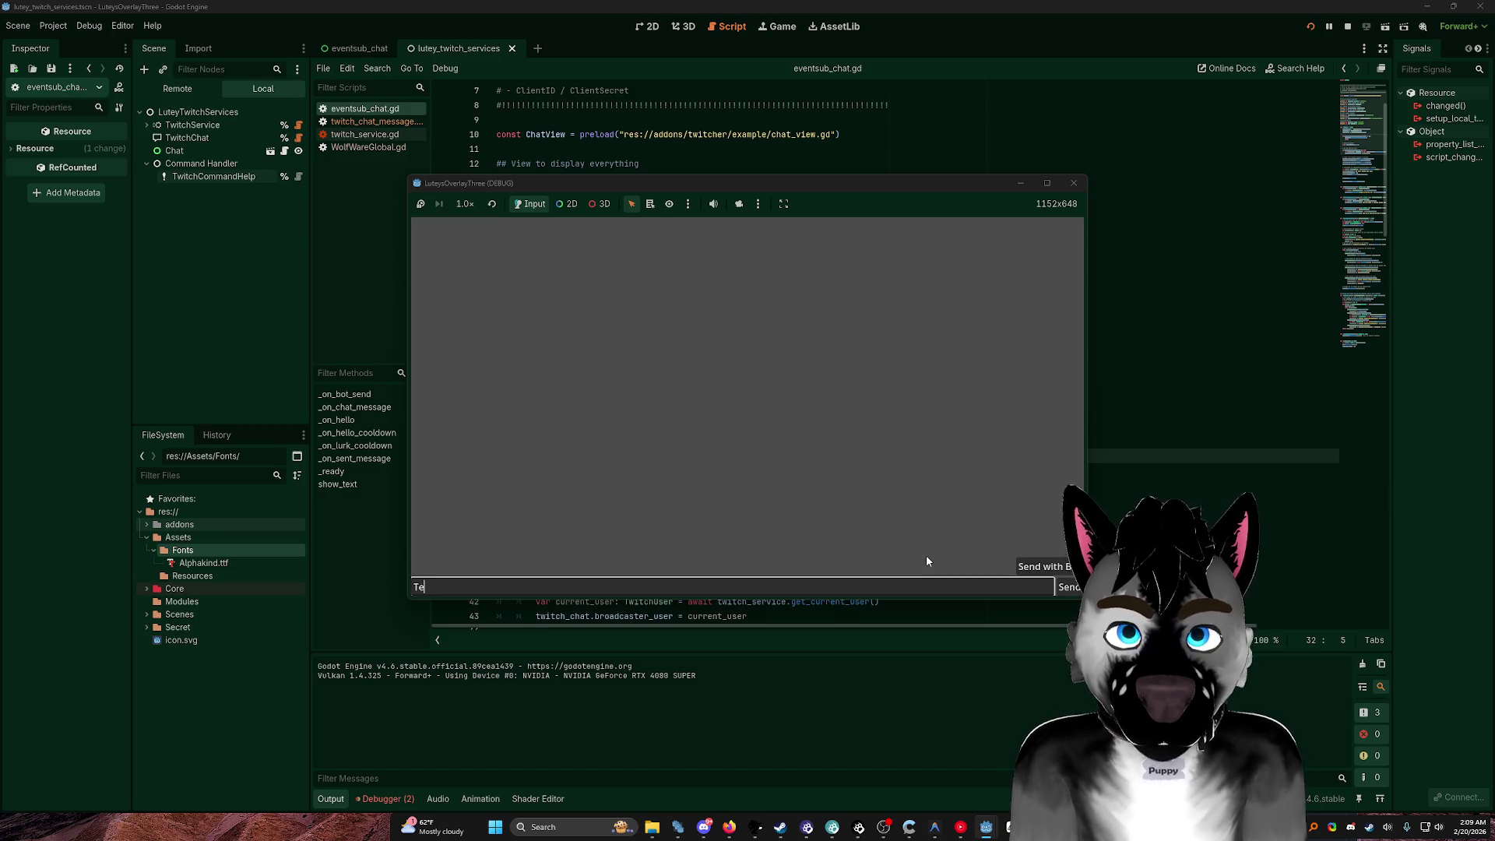
key(Return)
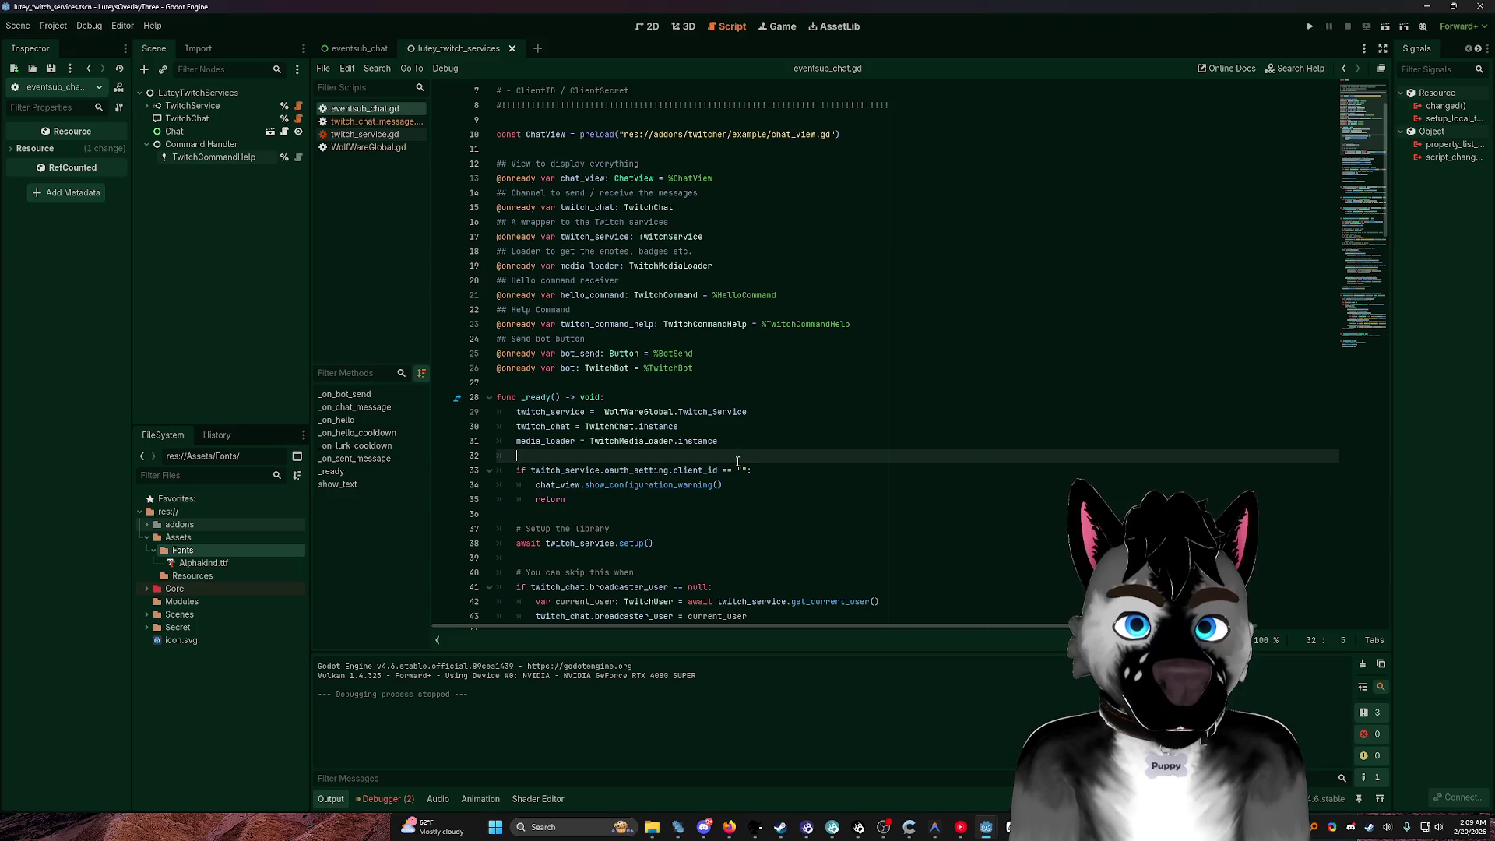
Step: Review the Plugins and Globals Autoload tabs in Project Settings, then close it
click(57, 28)
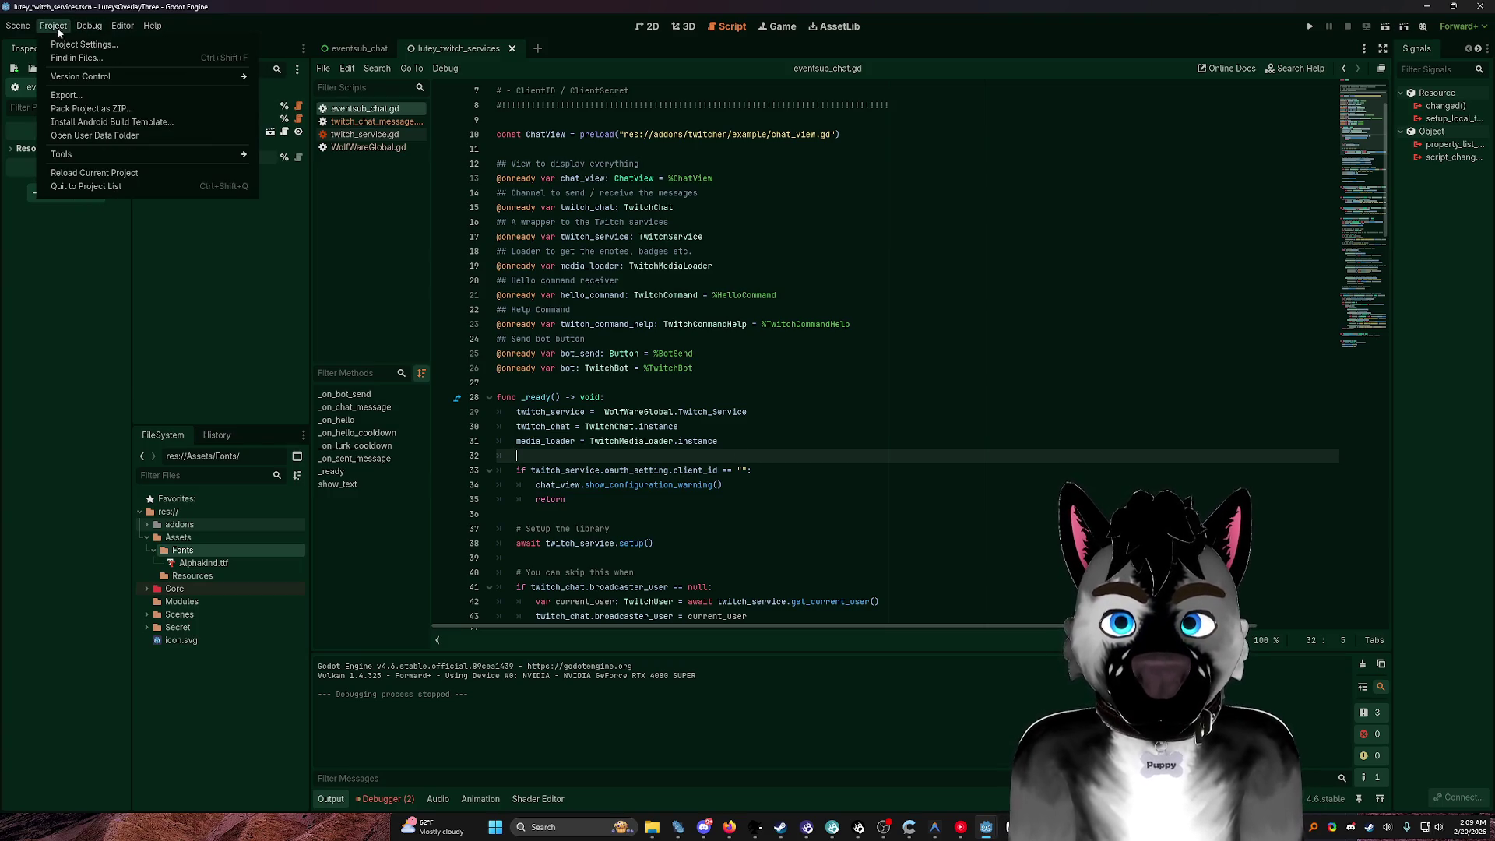
click(62, 43)
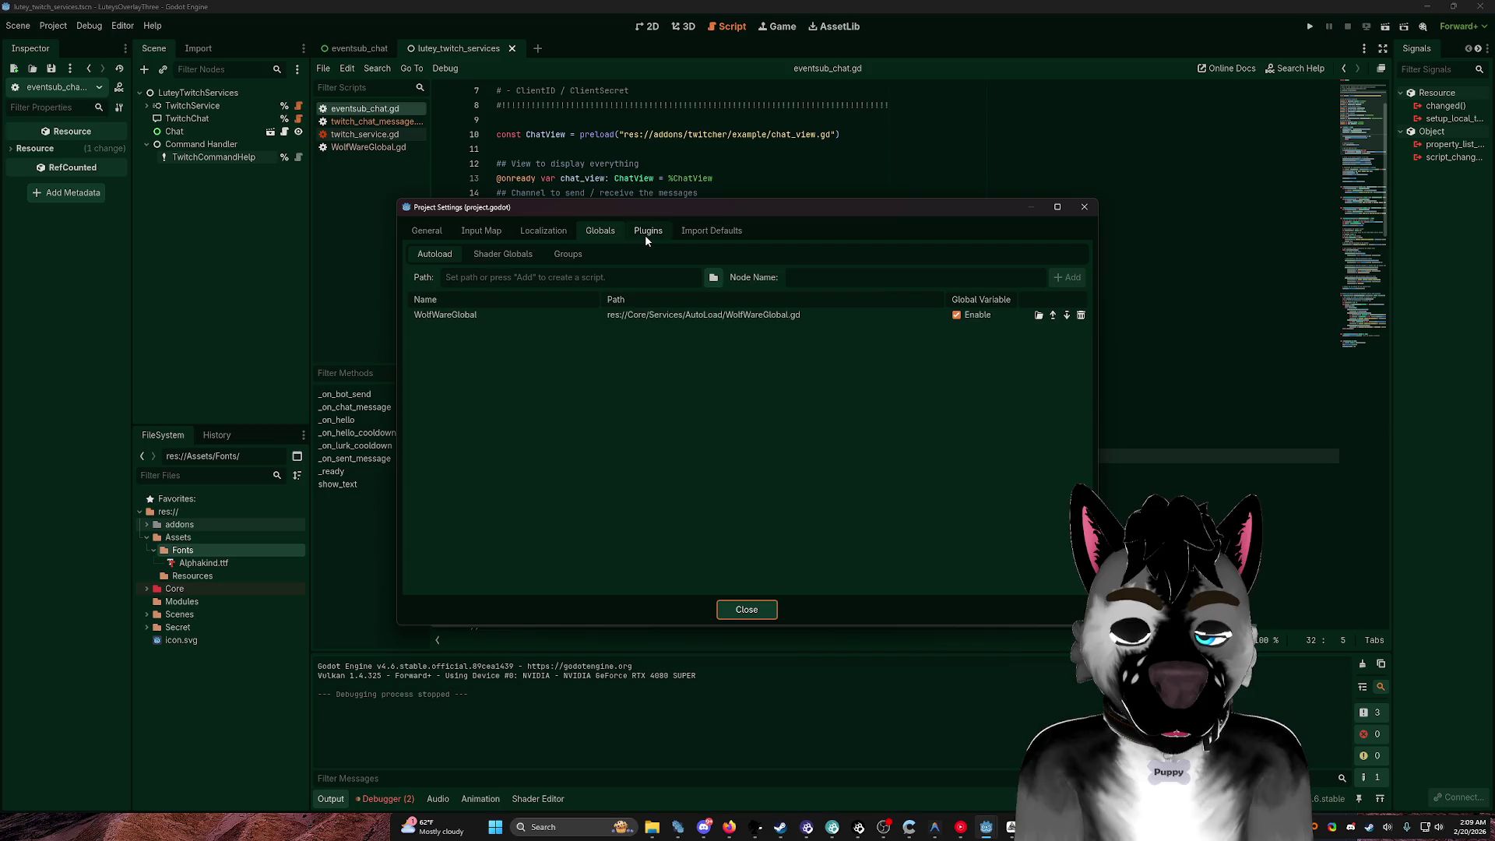
click(645, 235)
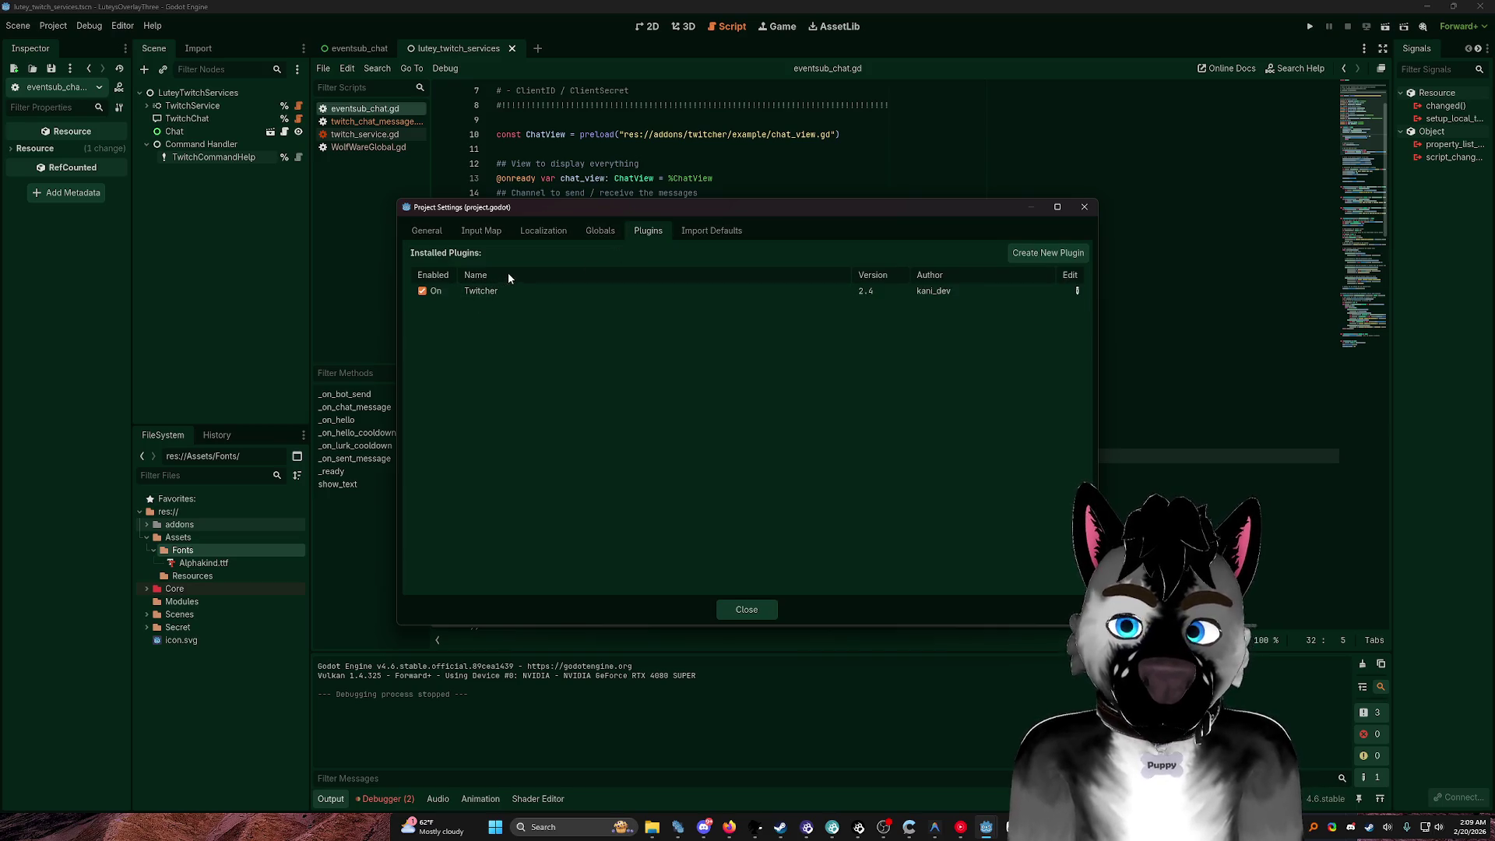
click(580, 232)
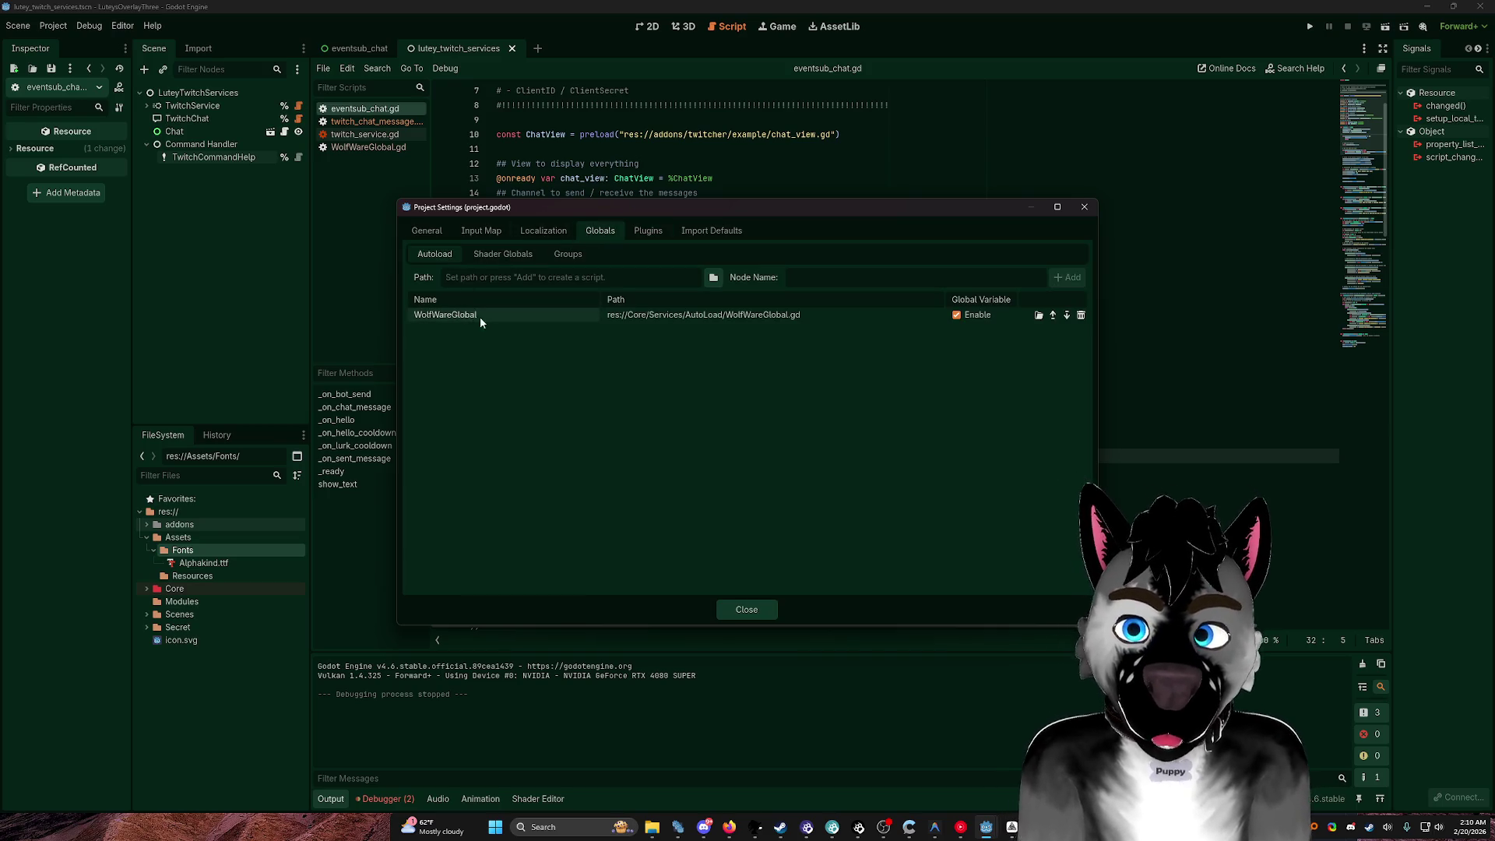
click(1084, 206)
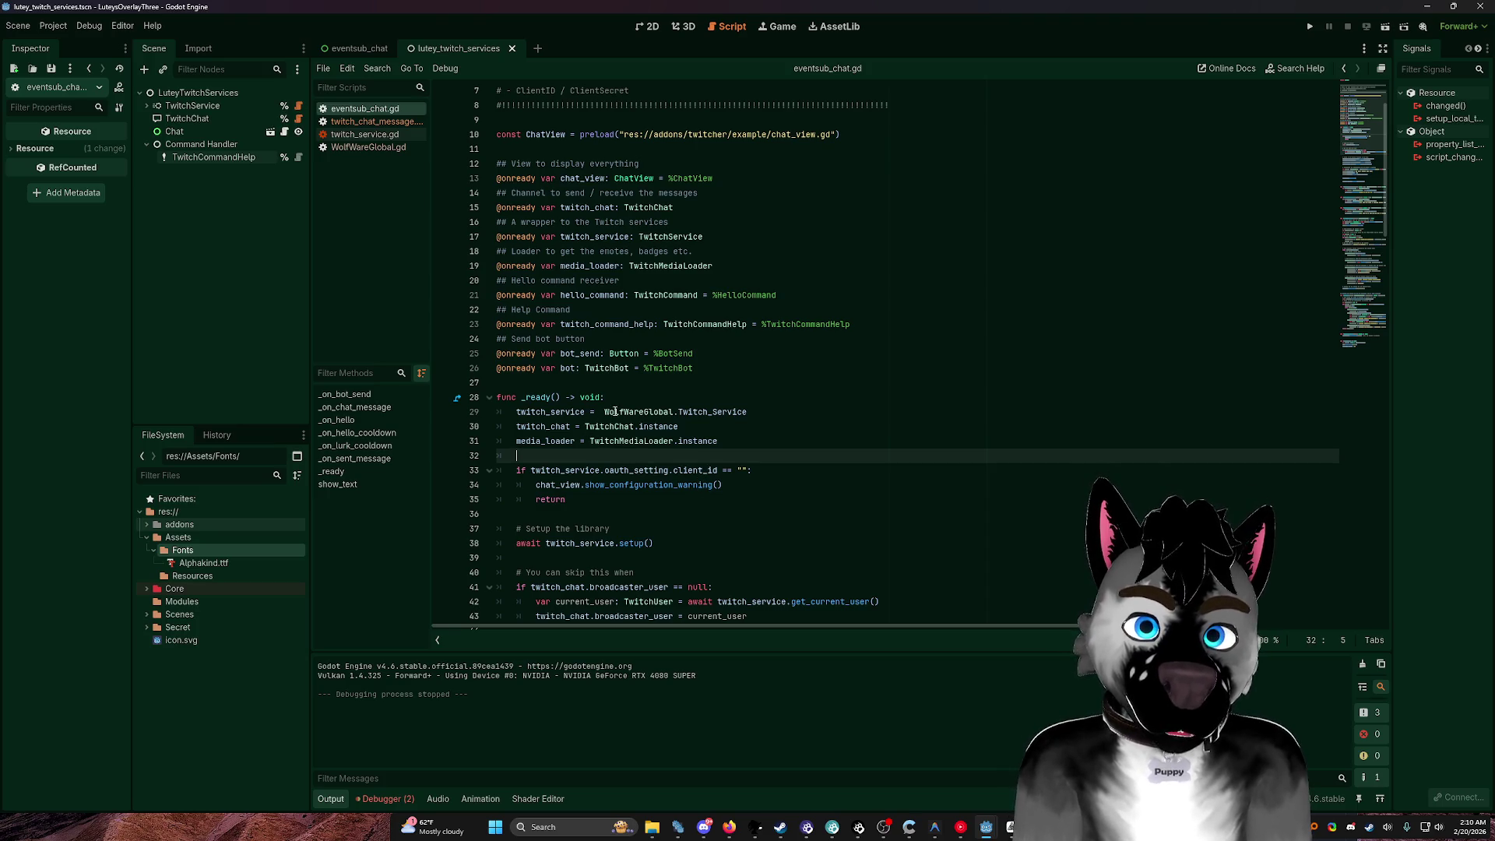
Step: Select the WolfWareGlobal reference on line 29, then open WolfWareGlobal.gd from the Scripts list
double_click(615, 411)
click(591, 426)
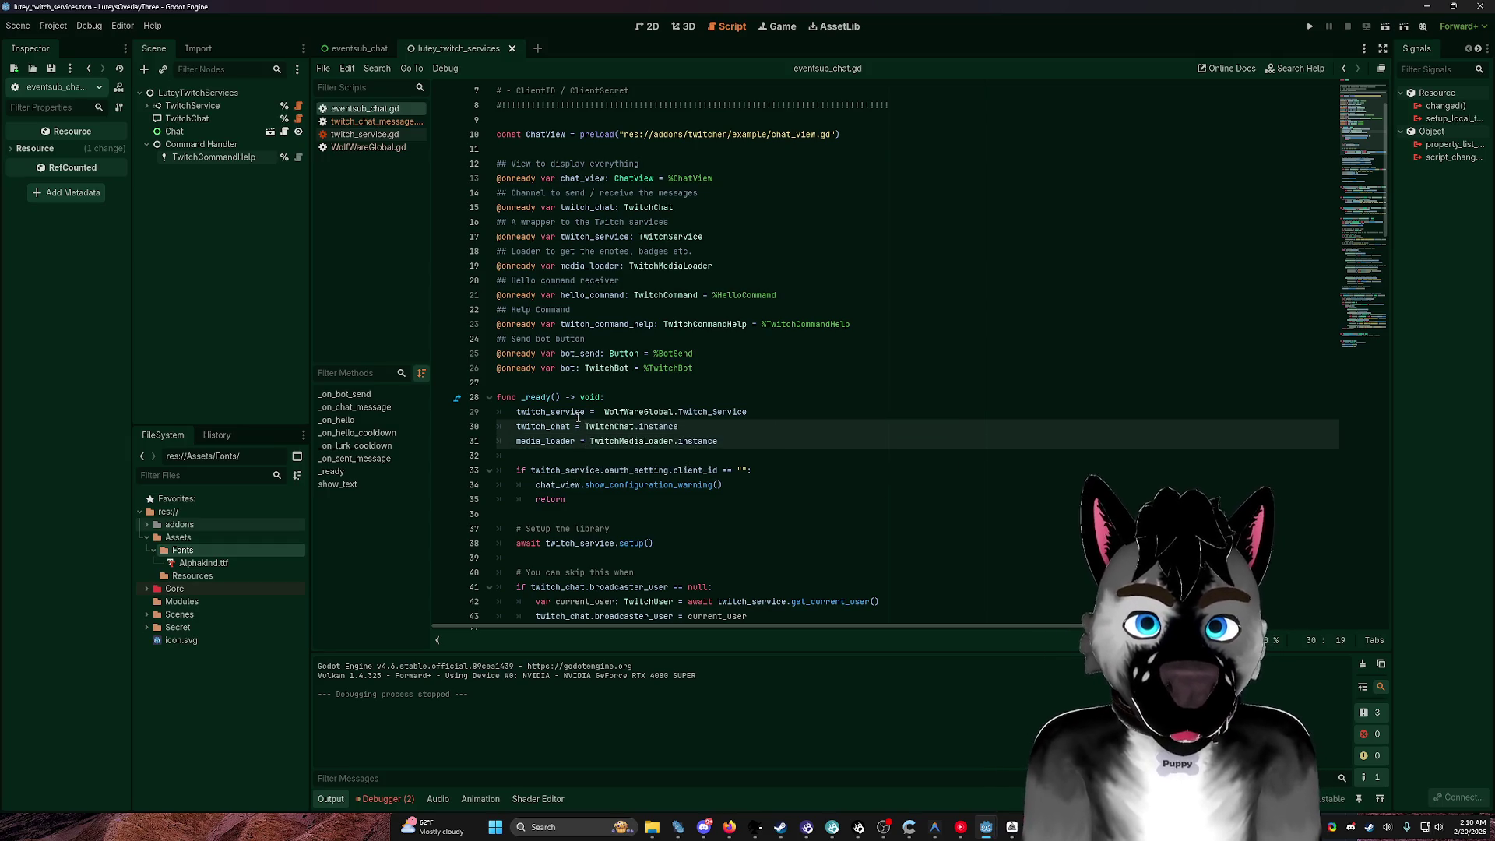
scroll(578, 418, up, 4)
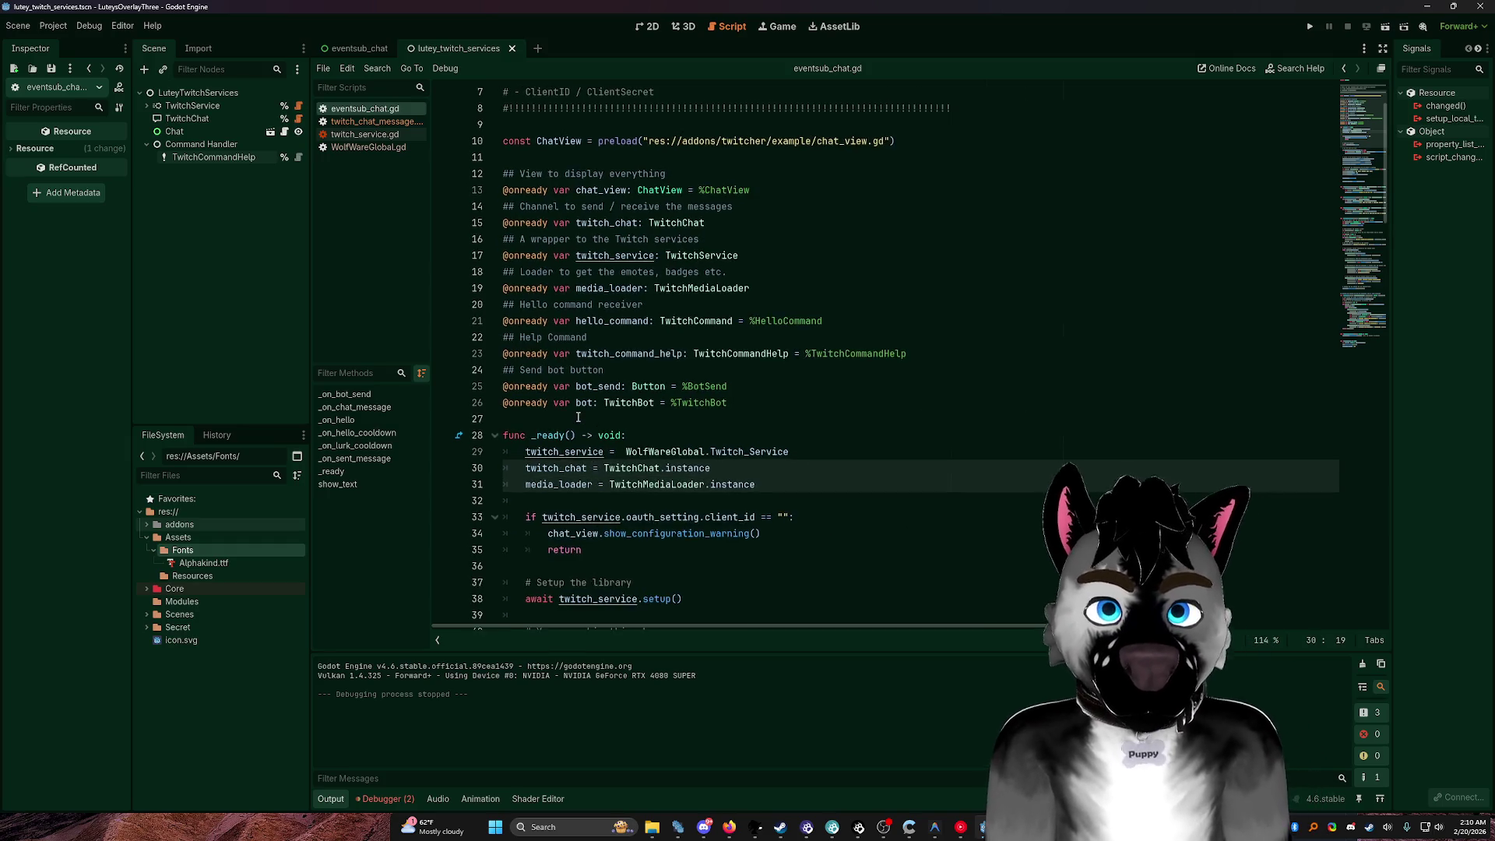
scroll(740, 369, down, 2)
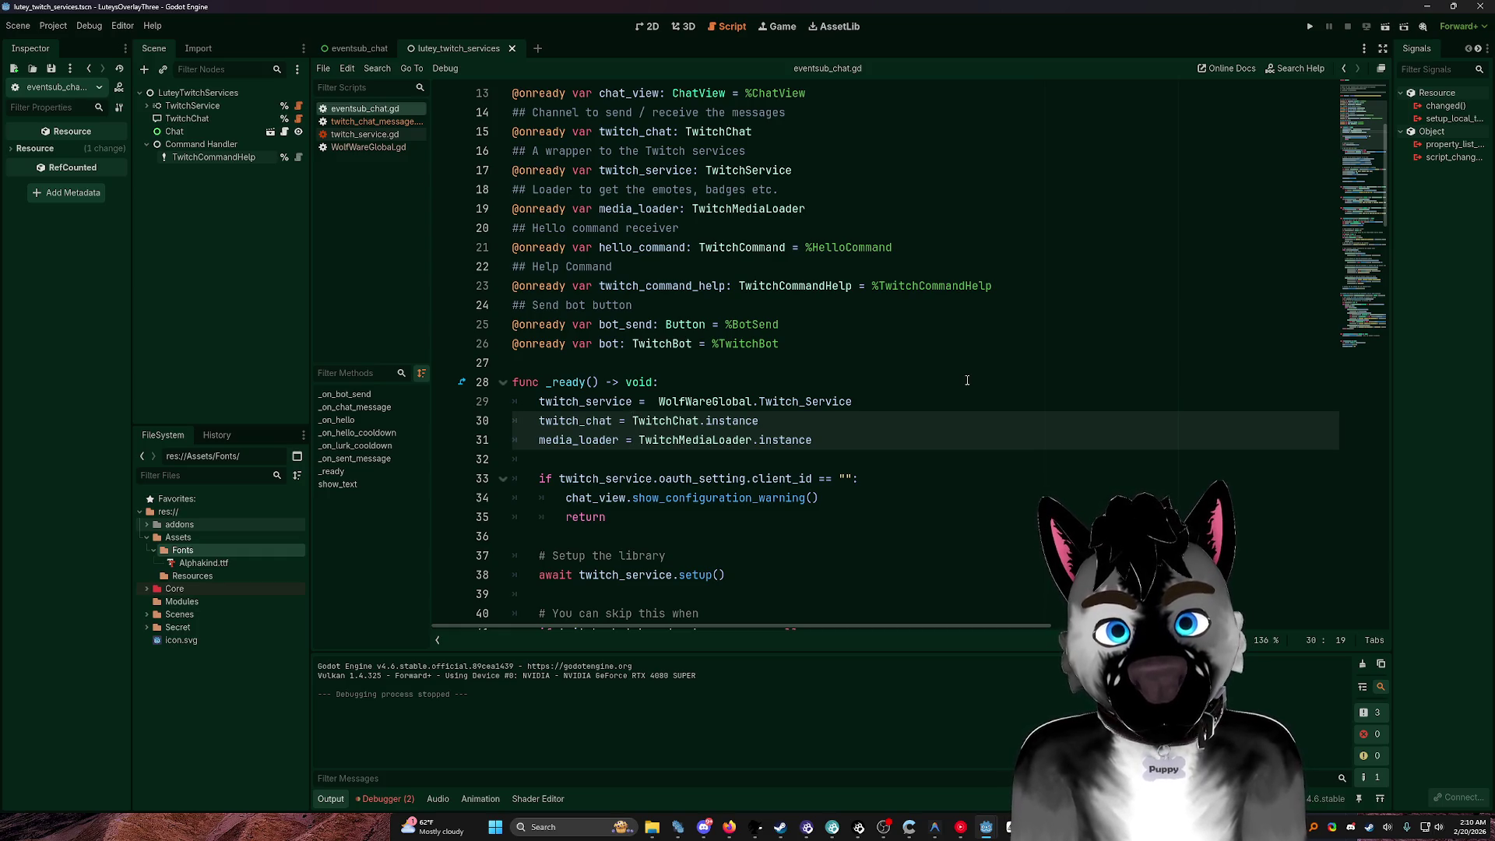
click(361, 148)
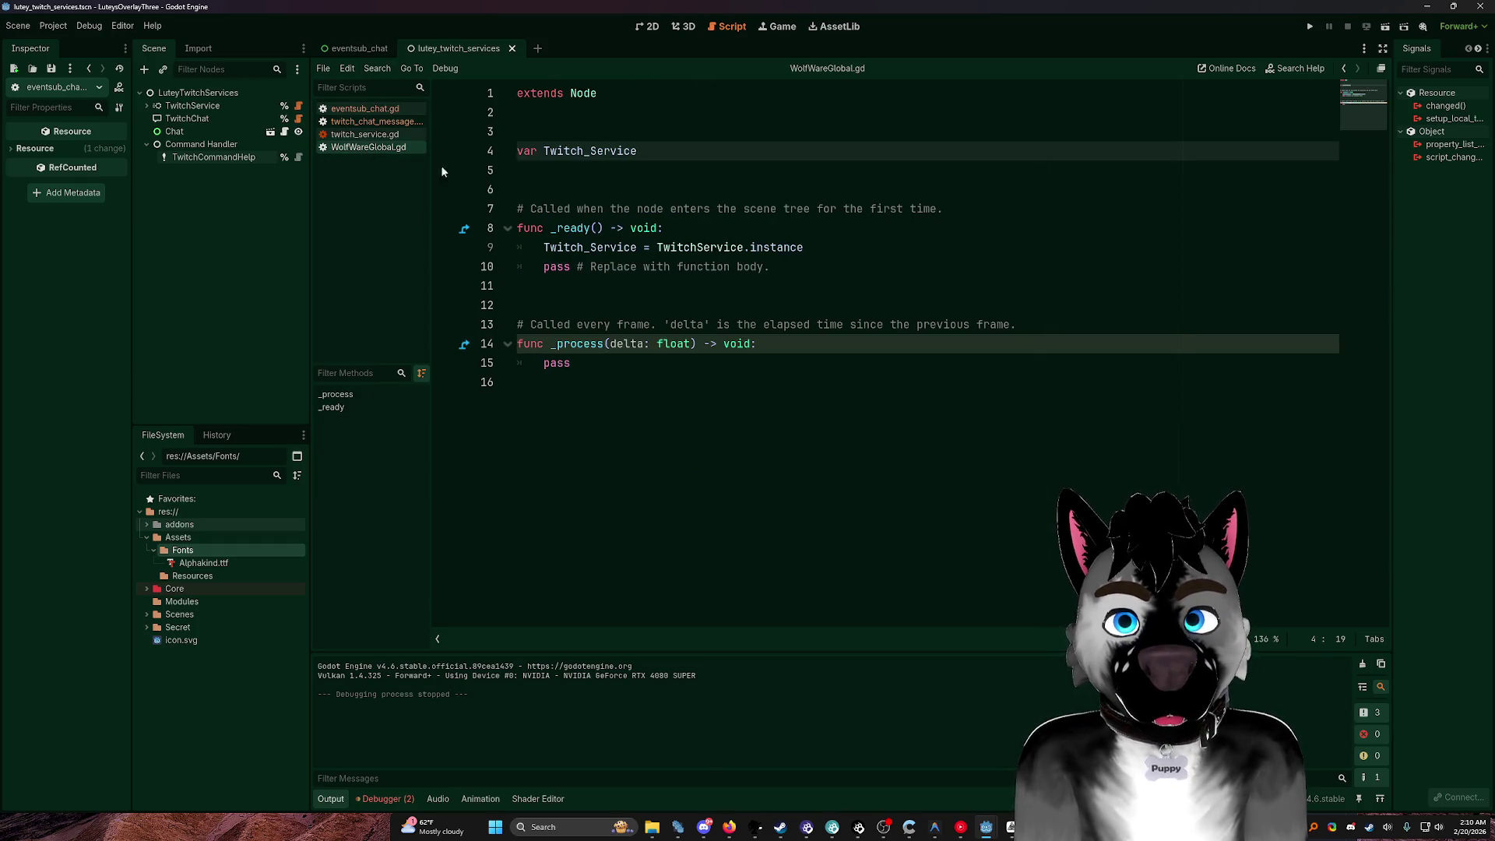
Step: In WolfWareGlobal.gd, declare var Twitch_MediaLoader and begin a var TwitchChat_ line
click(364, 134)
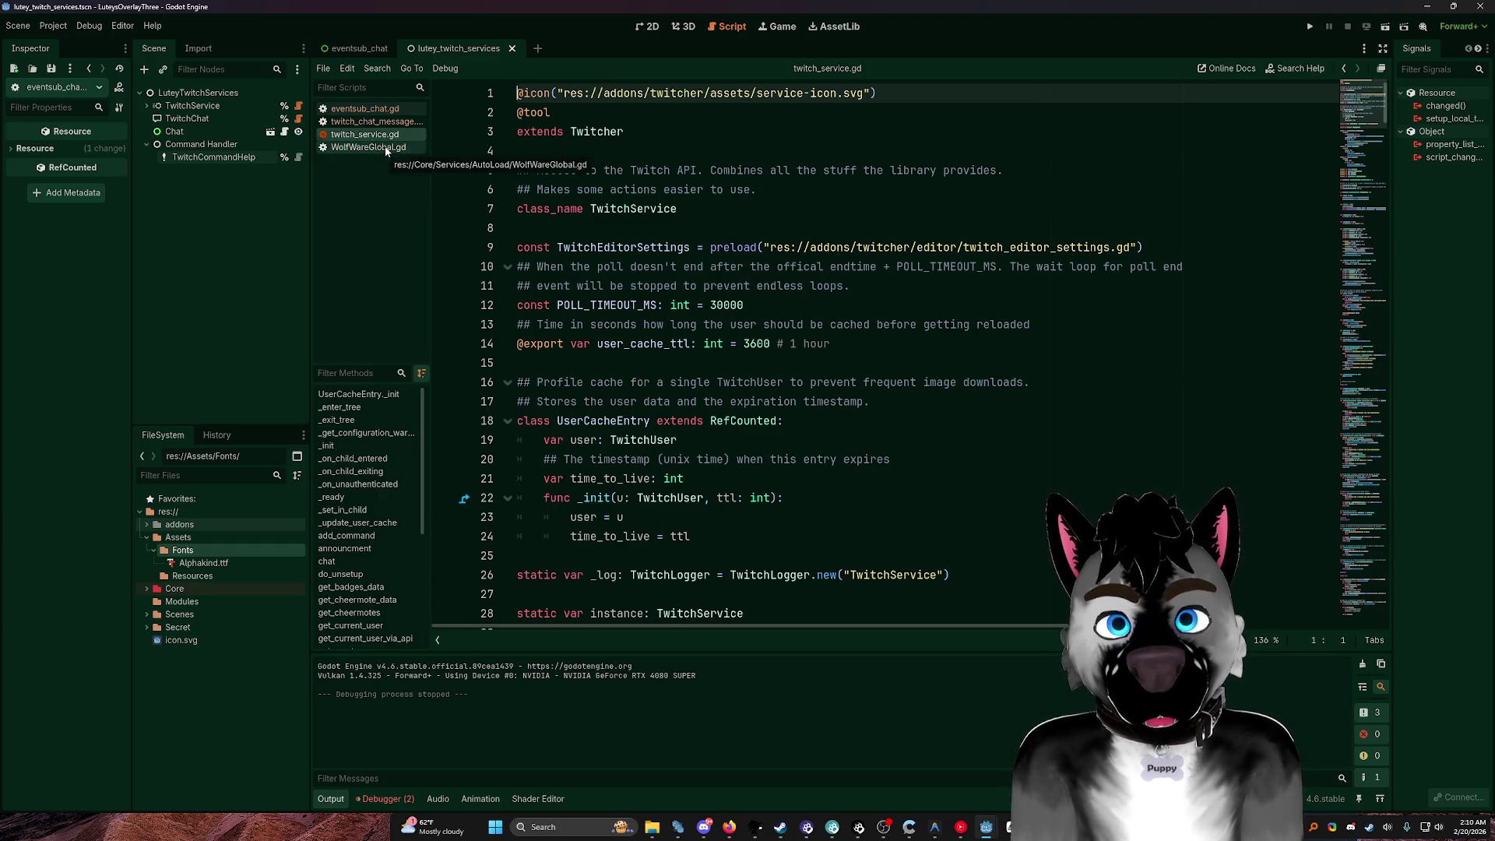
click(386, 148)
click(598, 178)
text(var Twitch)
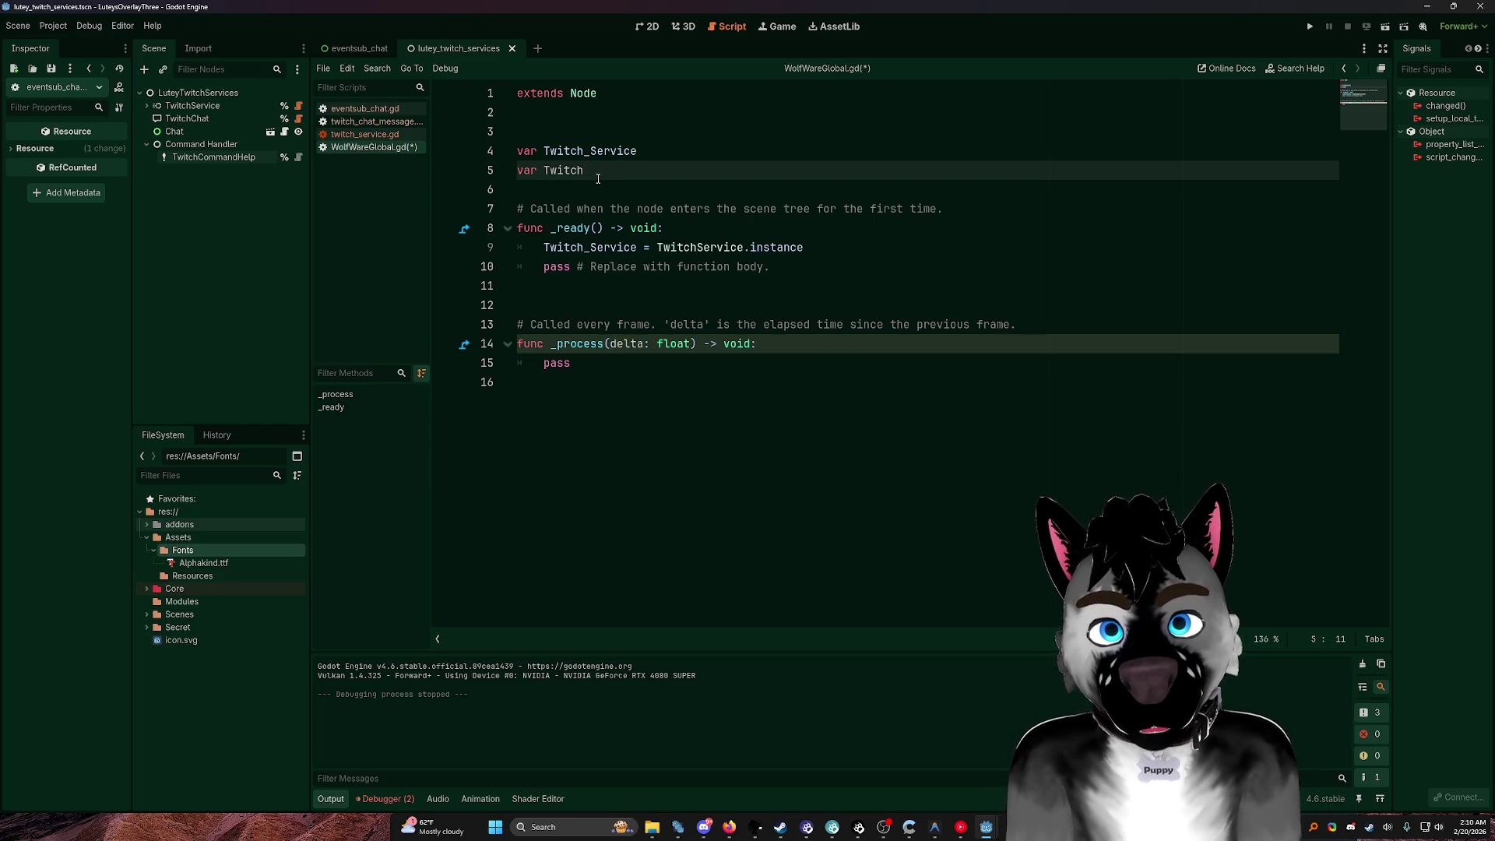
text(_Media)
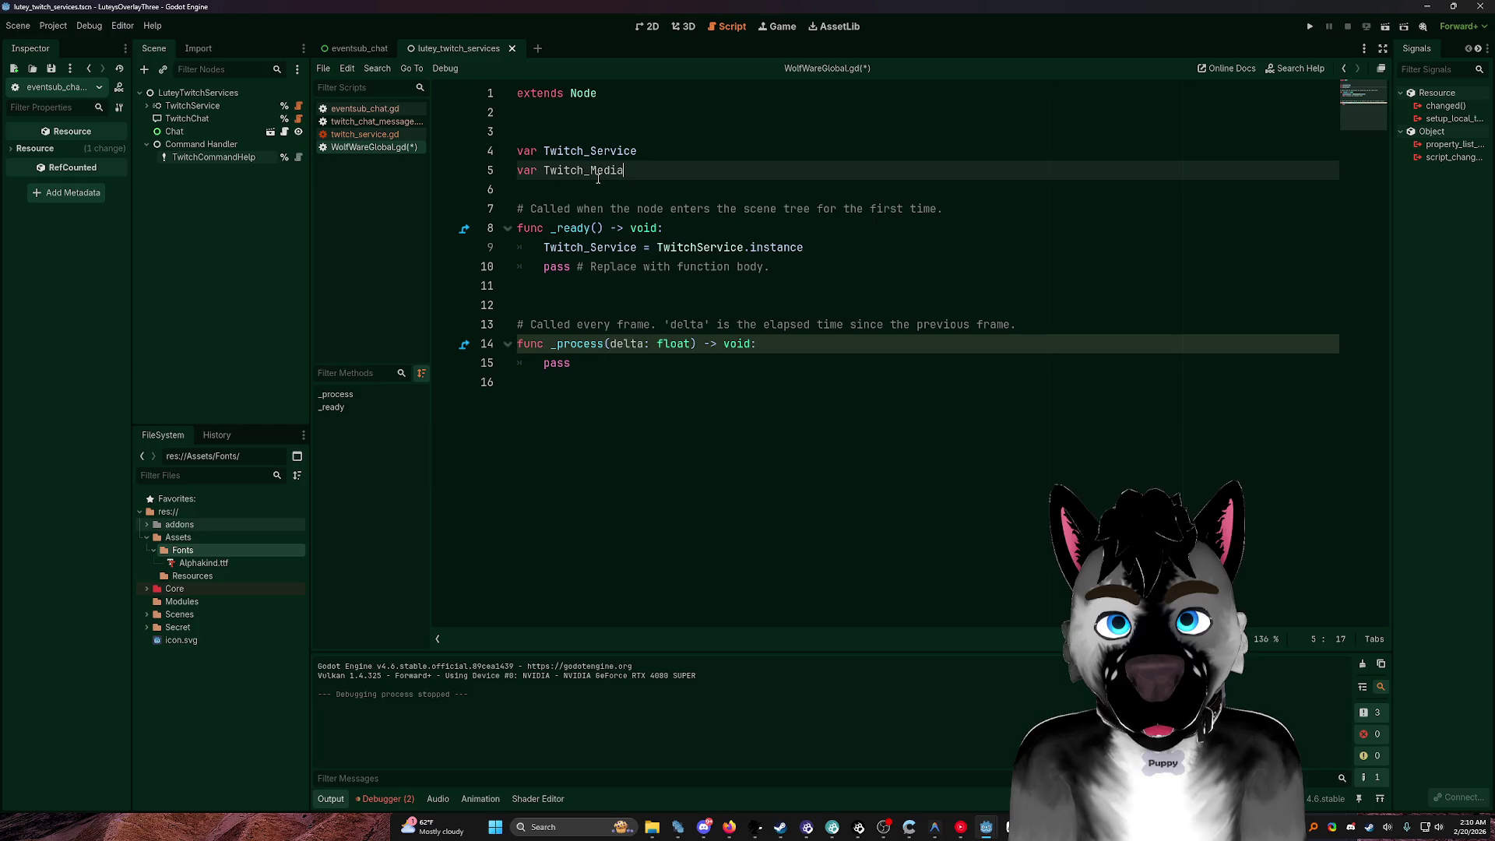
text(Loader)
key(Return)
text(var)
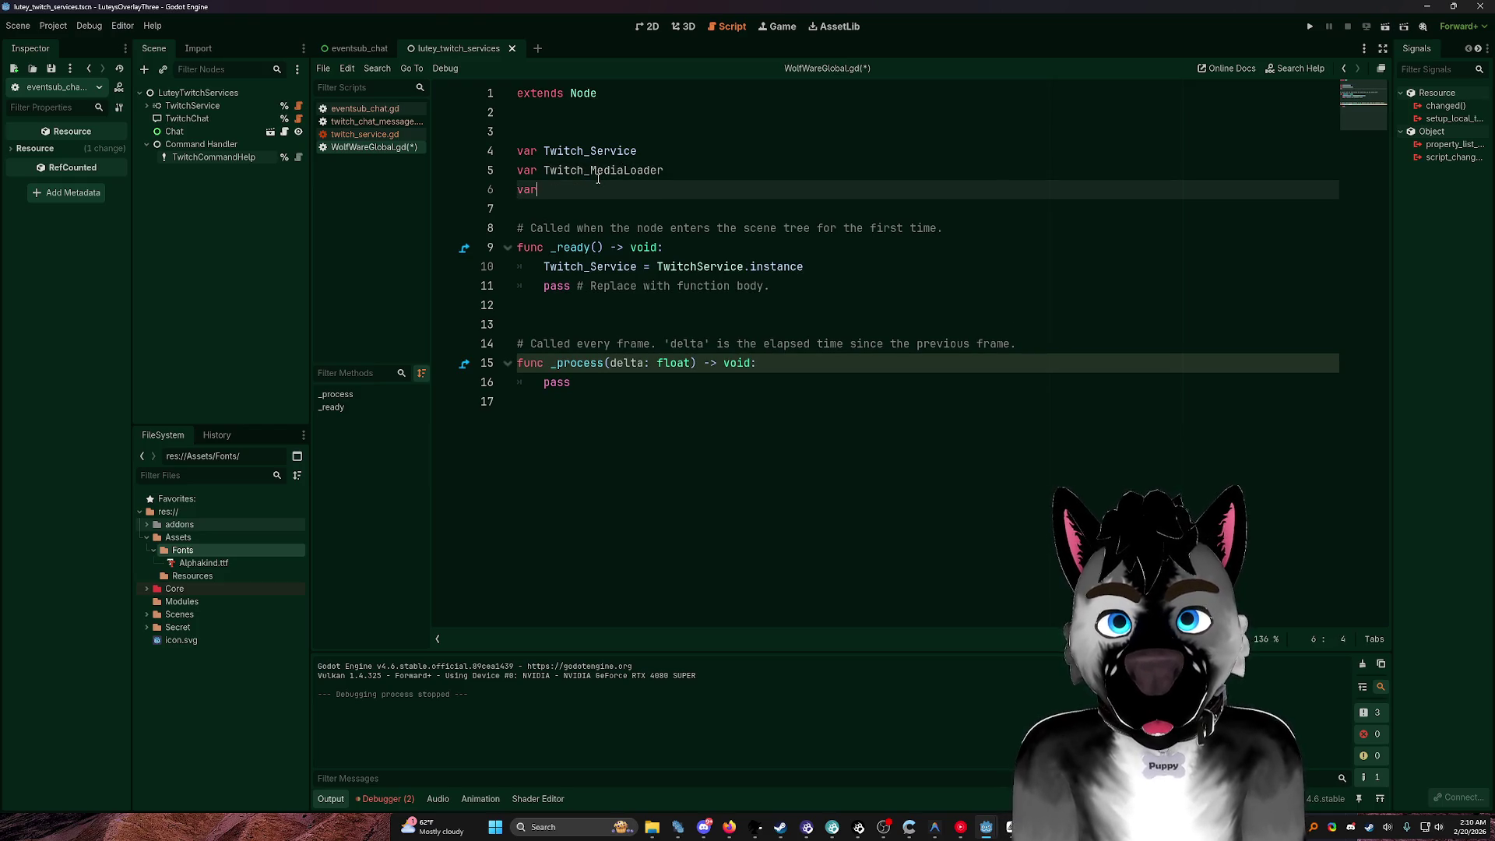
text( TwitchC)
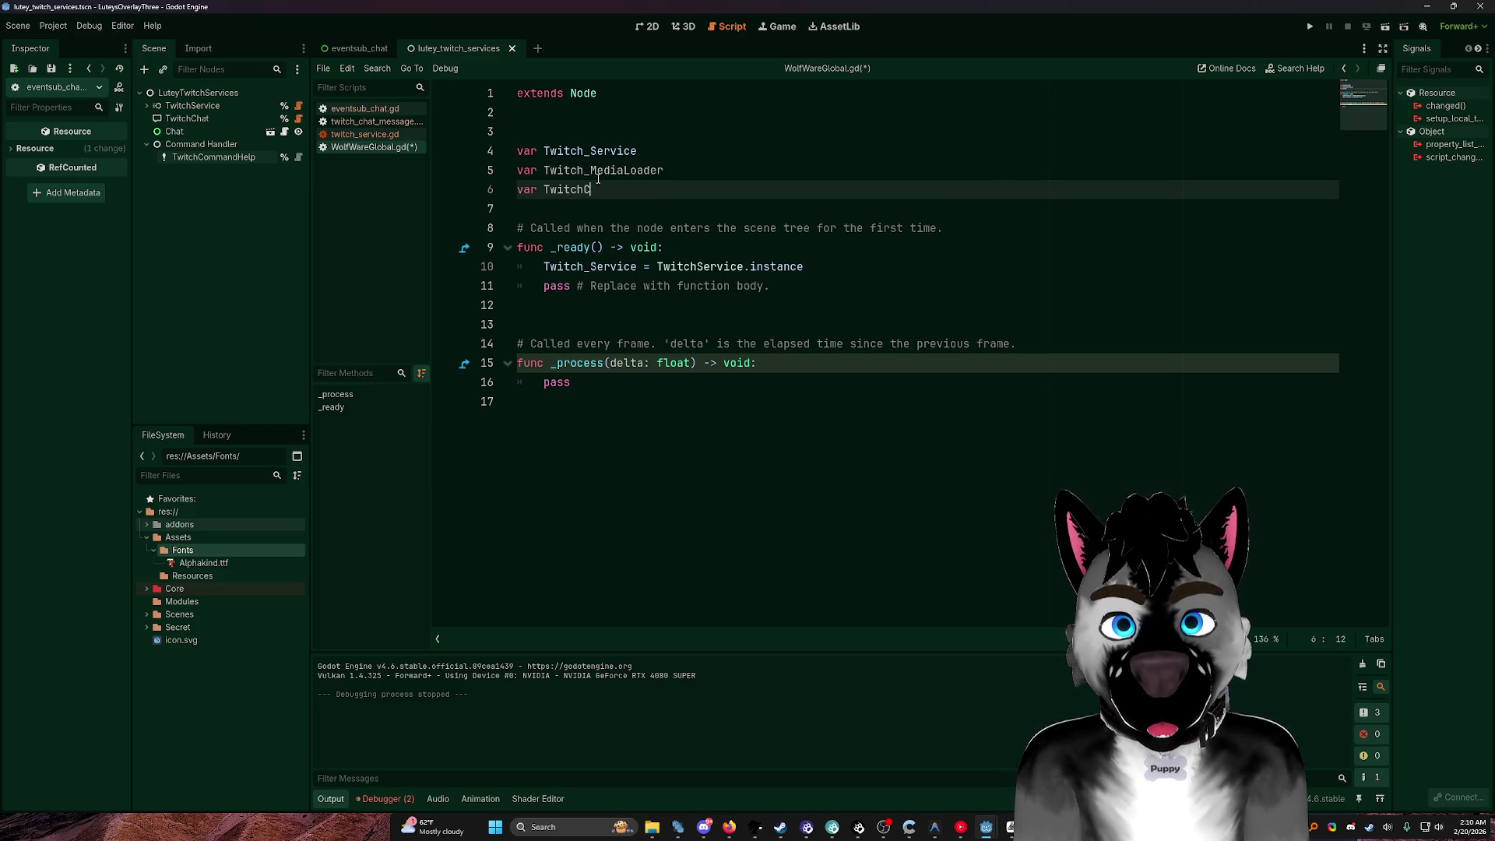
text(hat)
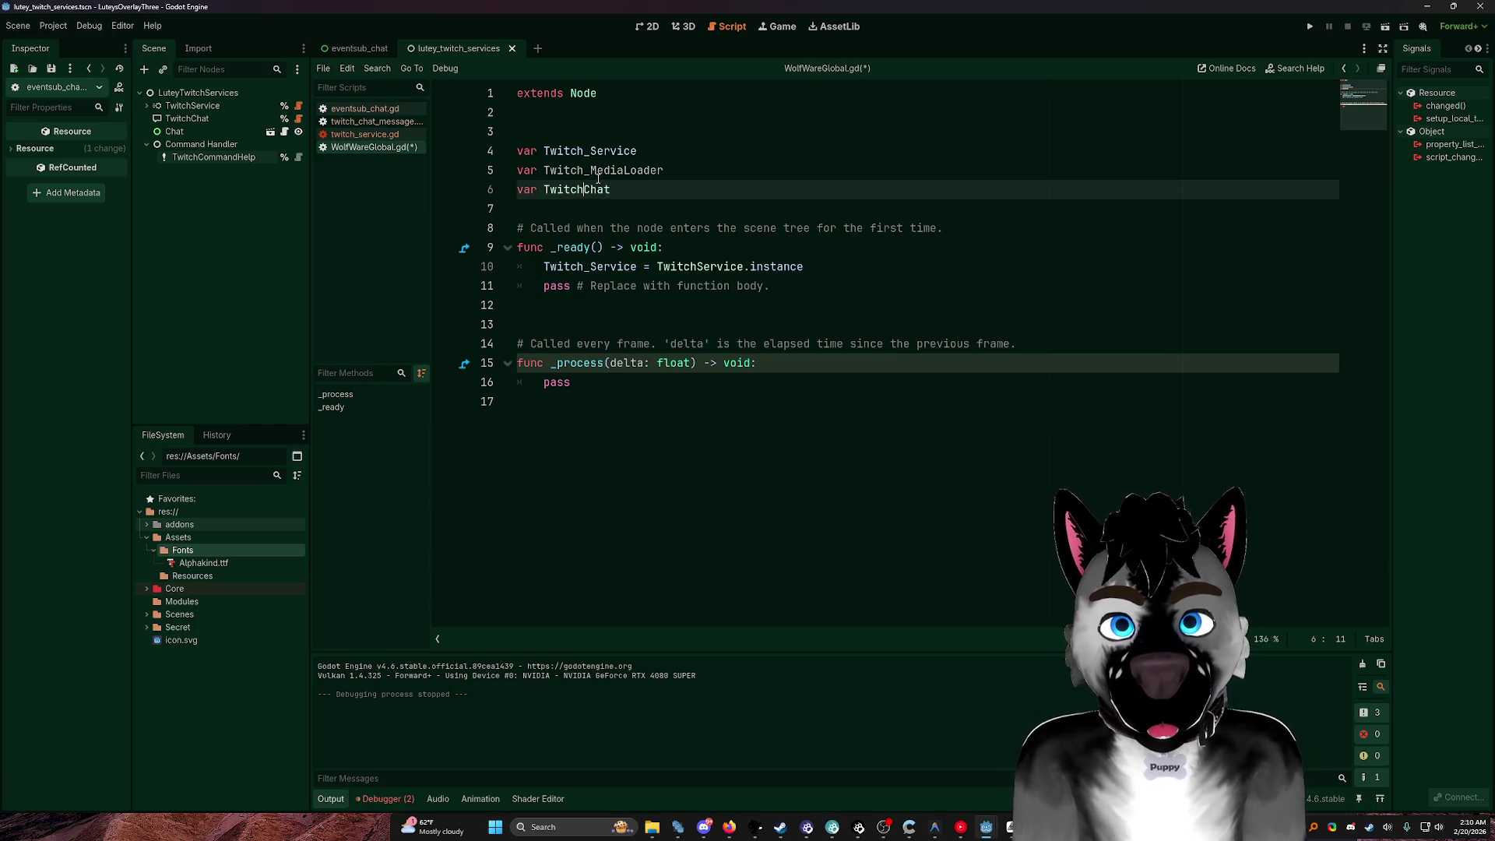
text(_)
key(Down)
key(Down)
key(Down)
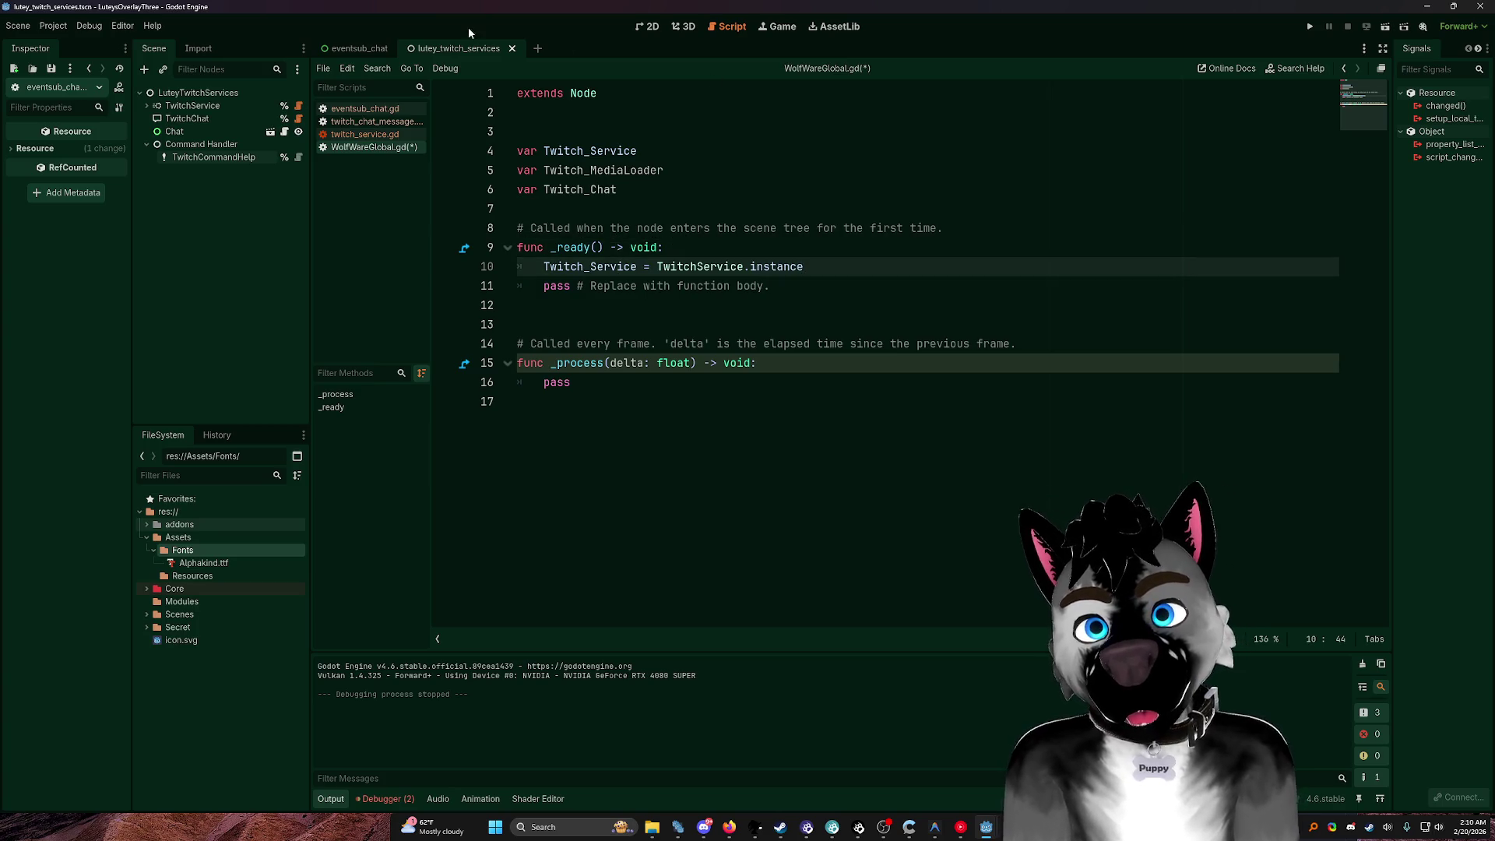
Step: Look over twitch_service.gd, then close it
click(364, 134)
scroll(770, 387, down, 7)
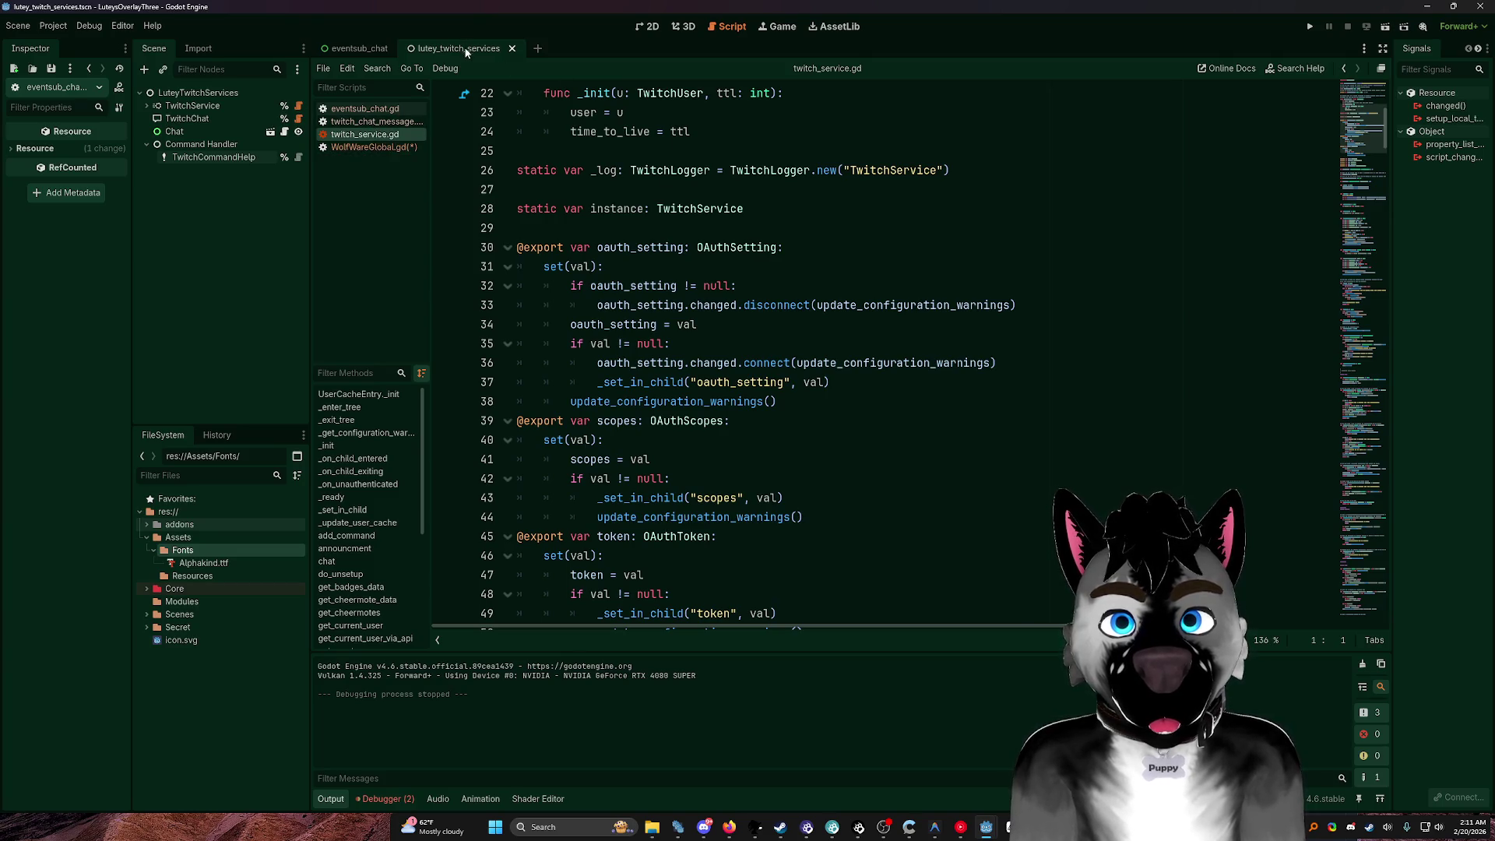
scroll(647, 139, up, 7)
click(646, 115)
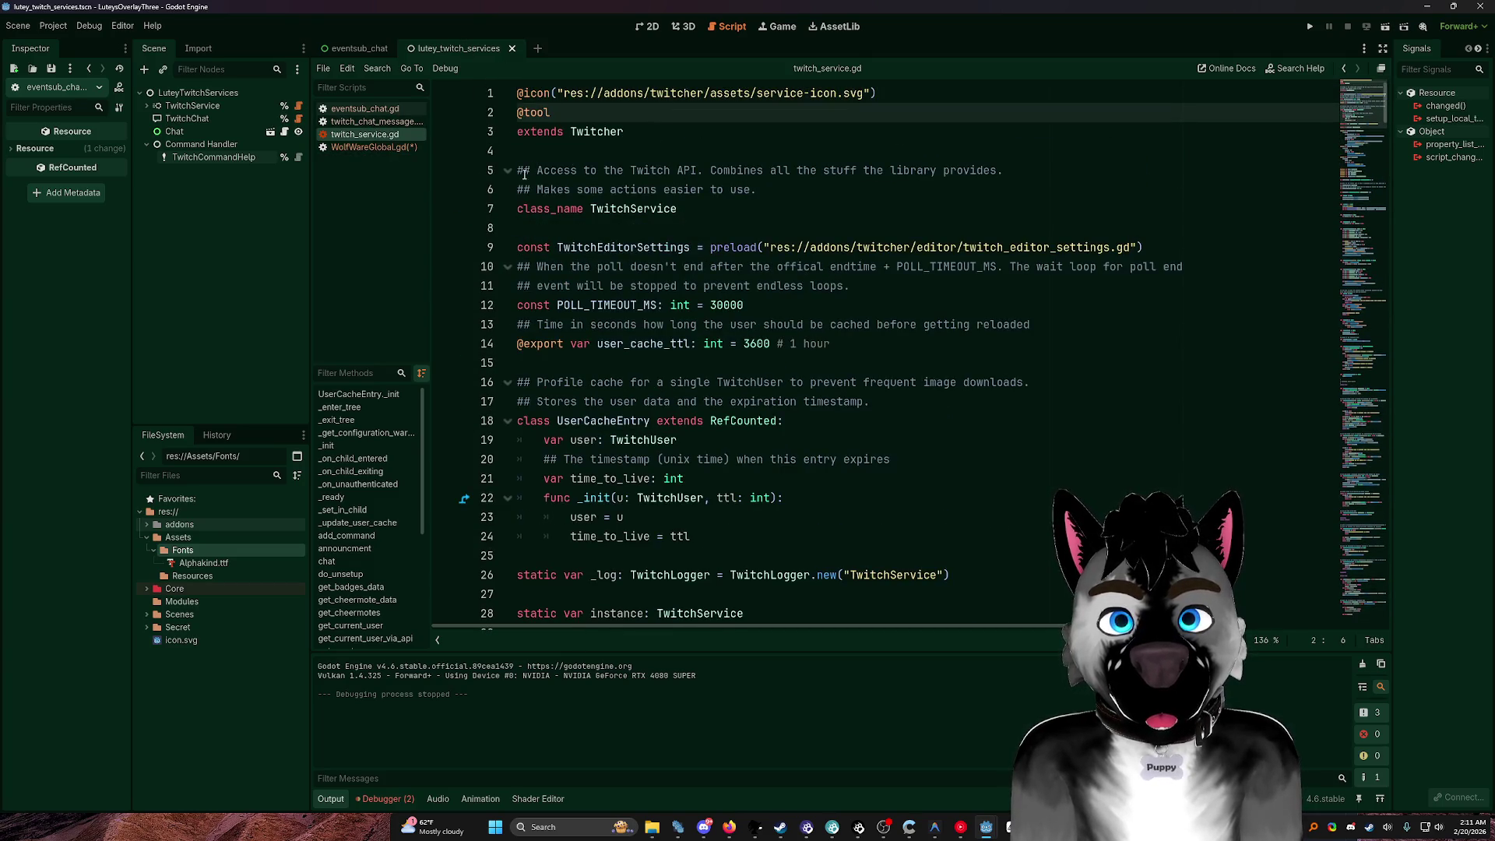
middle_click(366, 136)
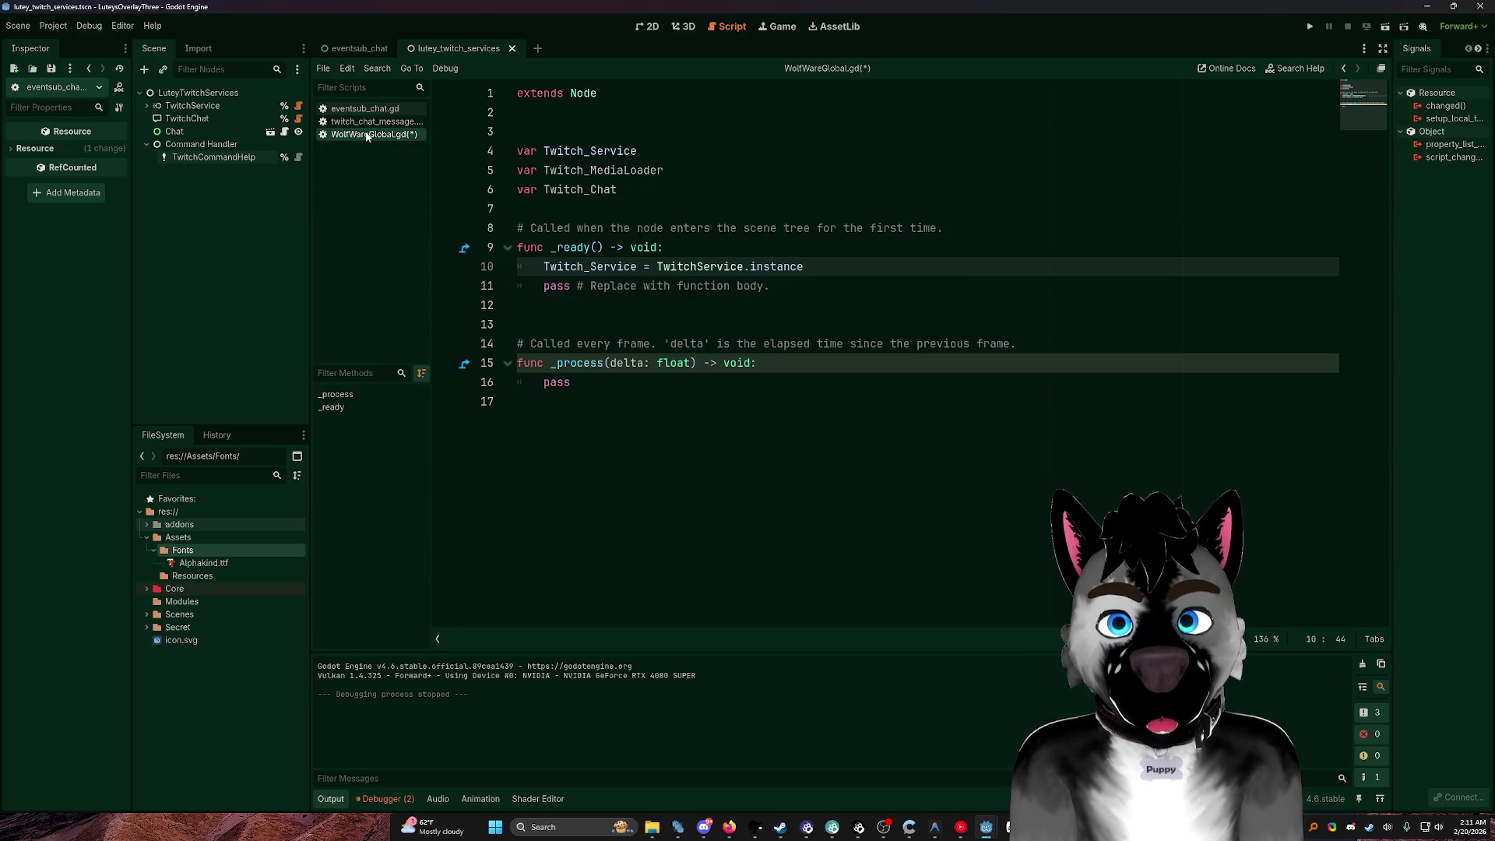
Step: Bring up twitch_chat_message.gd in the script editor
click(839, 276)
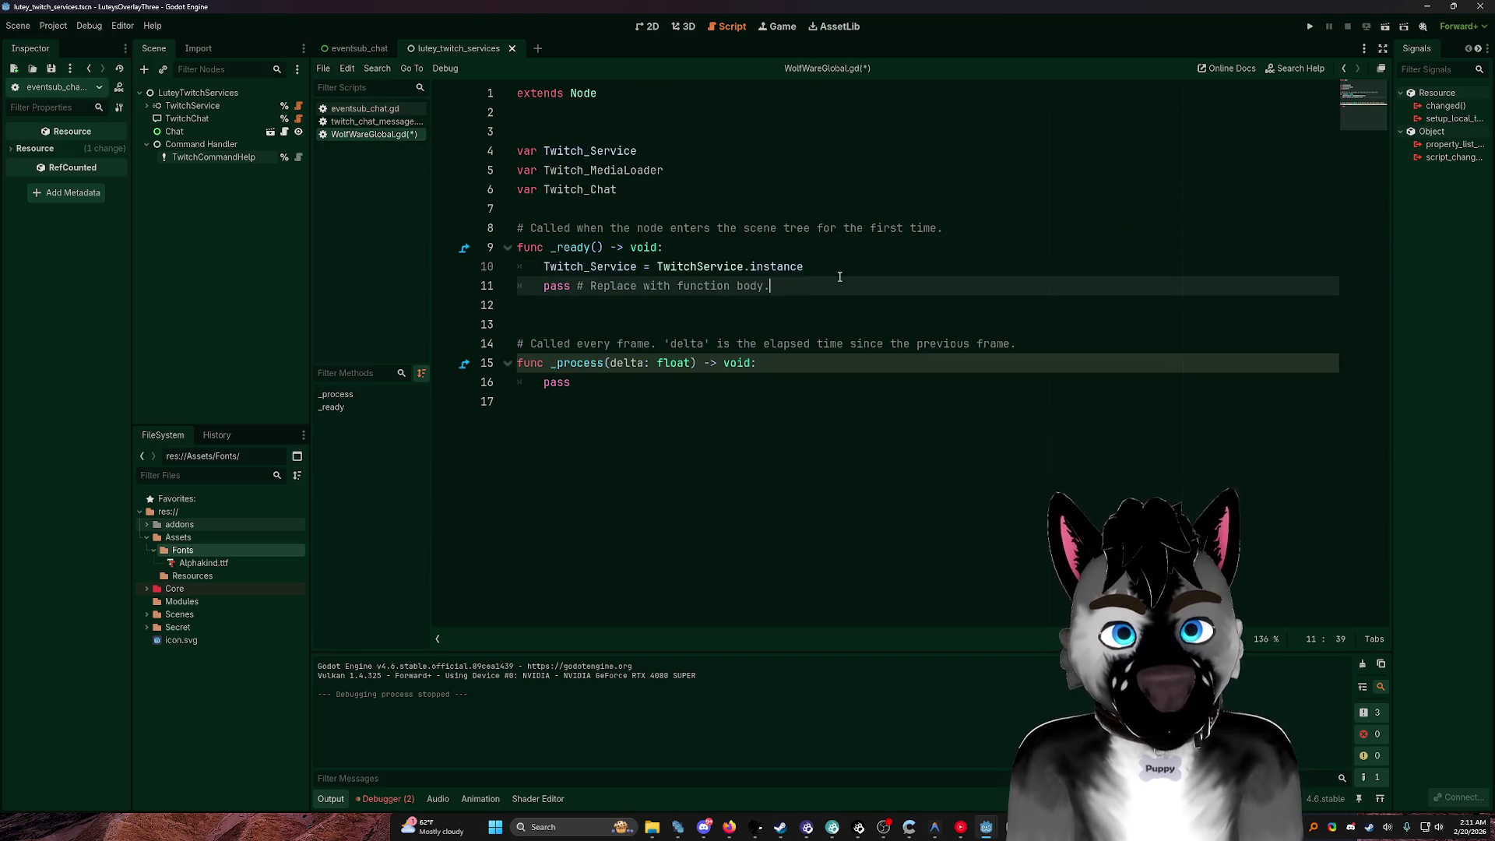
click(854, 264)
click(818, 279)
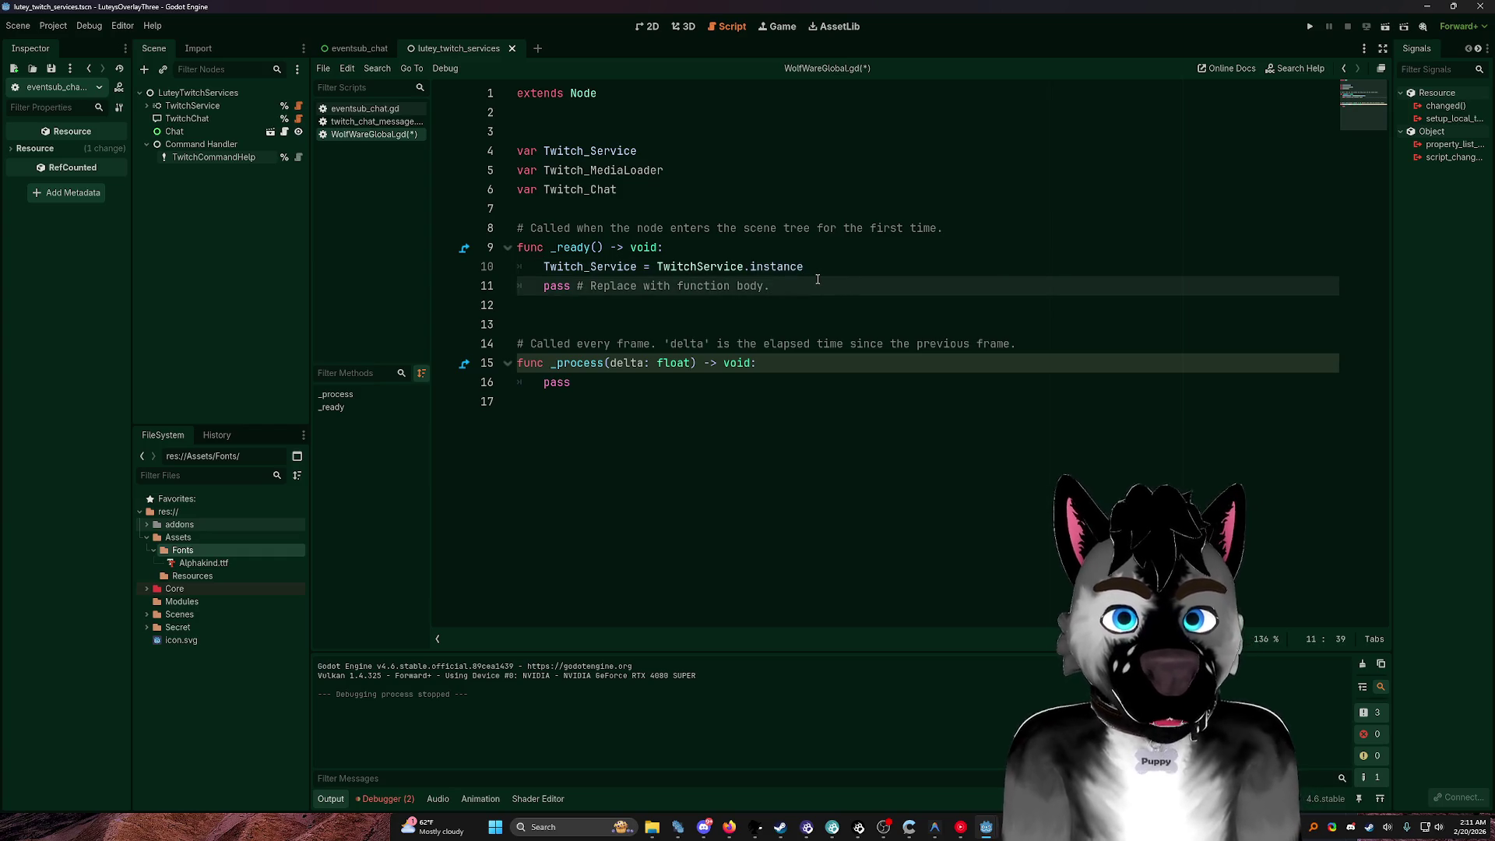
click(818, 277)
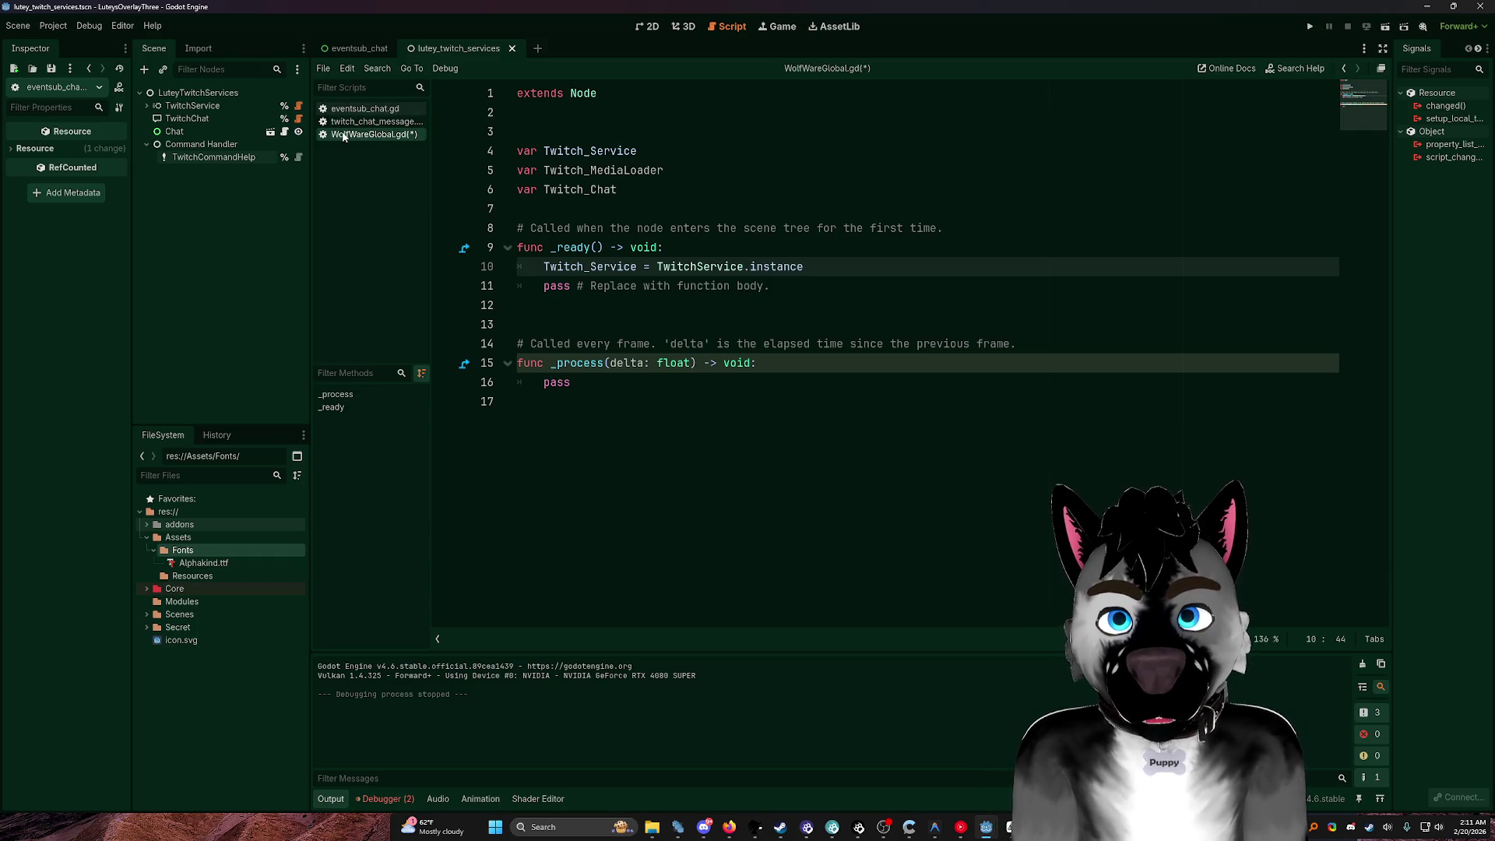
click(395, 123)
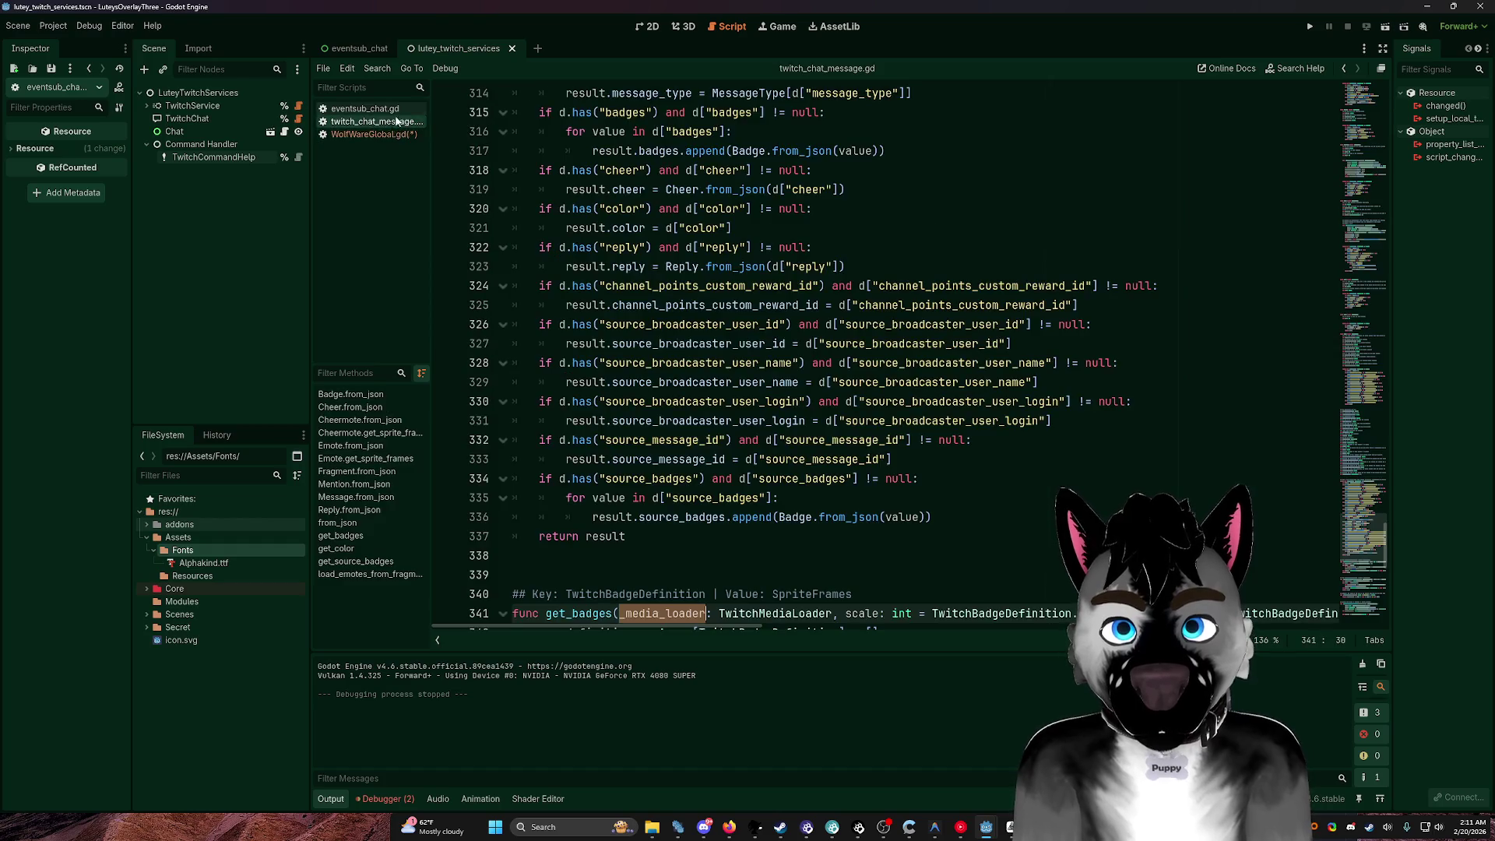
Step: In eventsub_chat.gd, replace the values on lines 30–31 with 'WolfWareGlobal.' using two carets
click(347, 108)
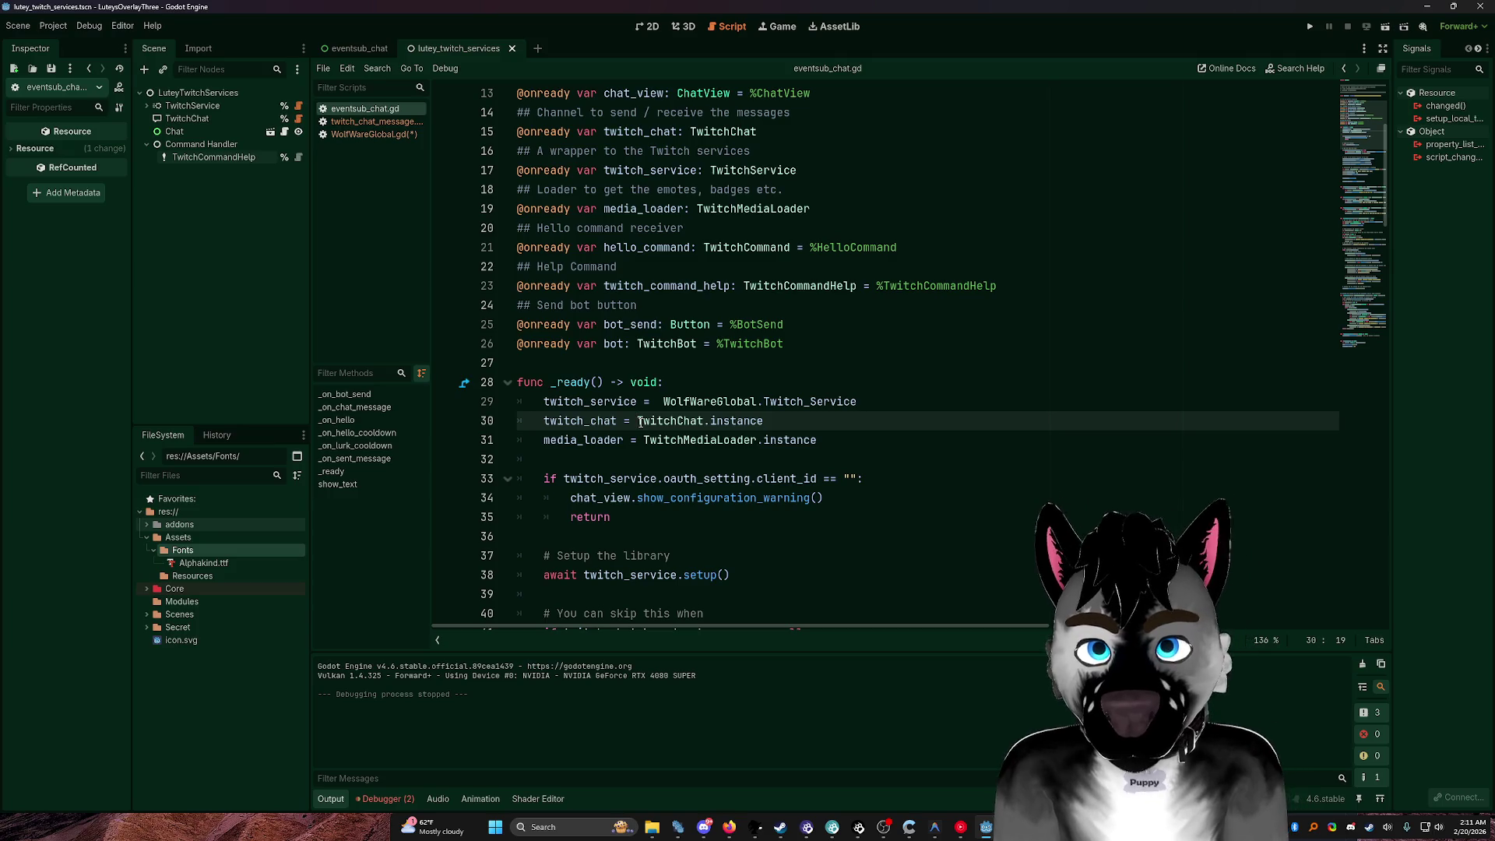
key(Down)
alt+click(640, 421)
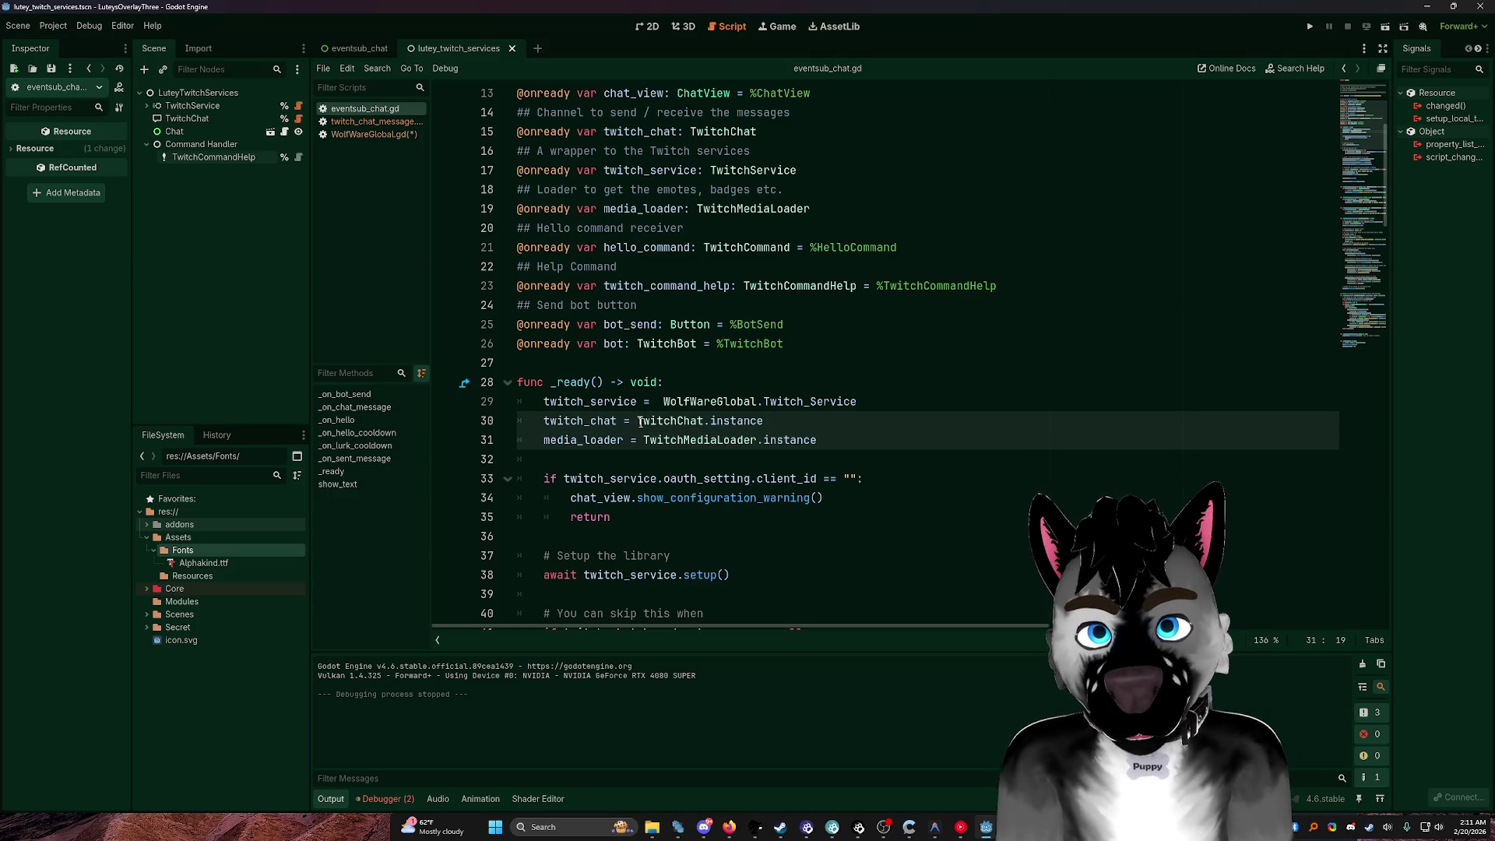
text(WolfWareGlobal)
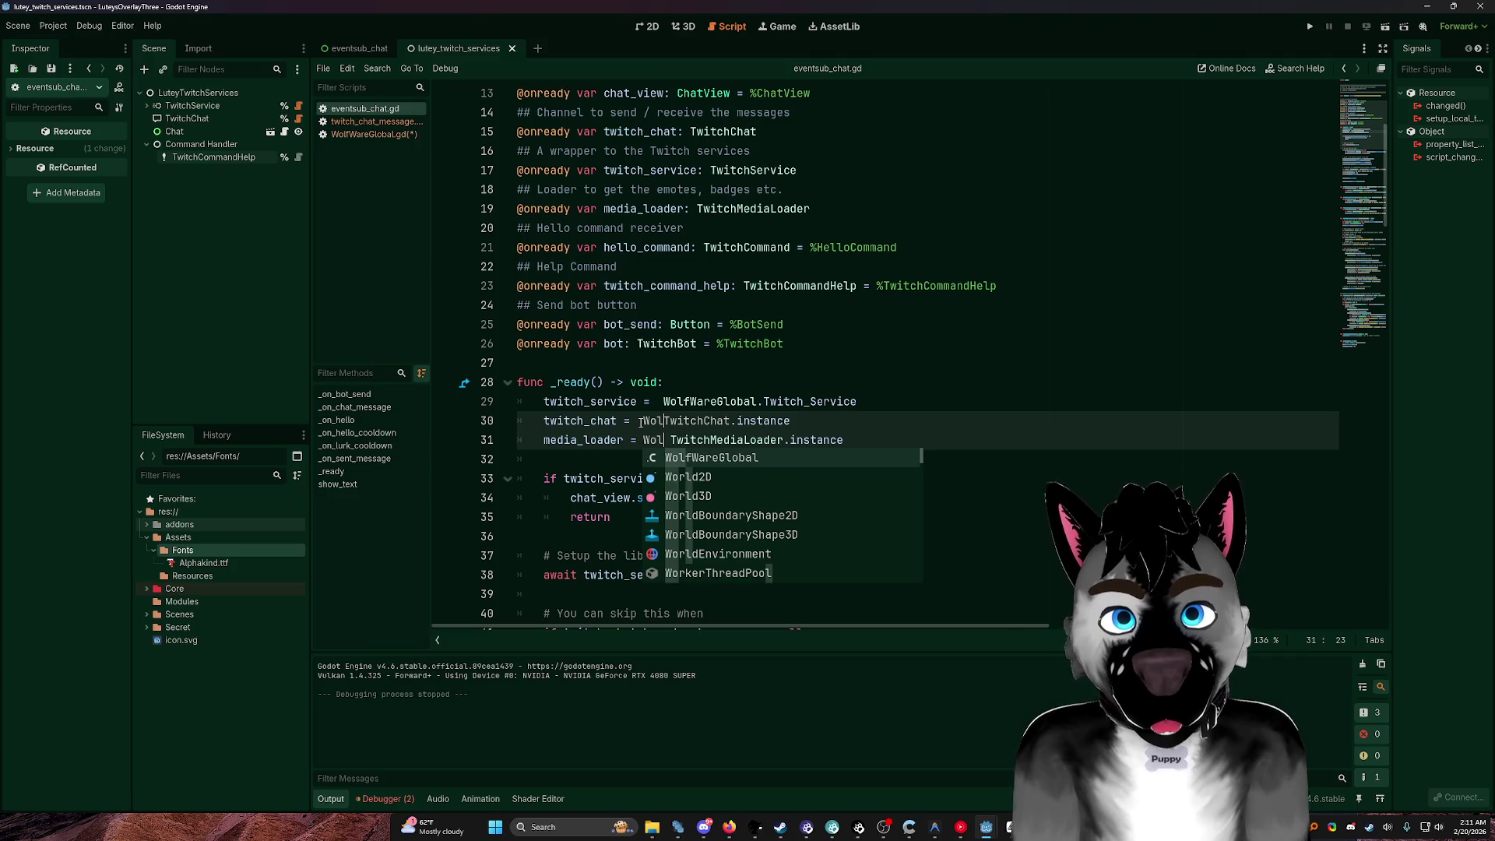
key(Tab)
key(shift+End)
key(Delete)
text(.)
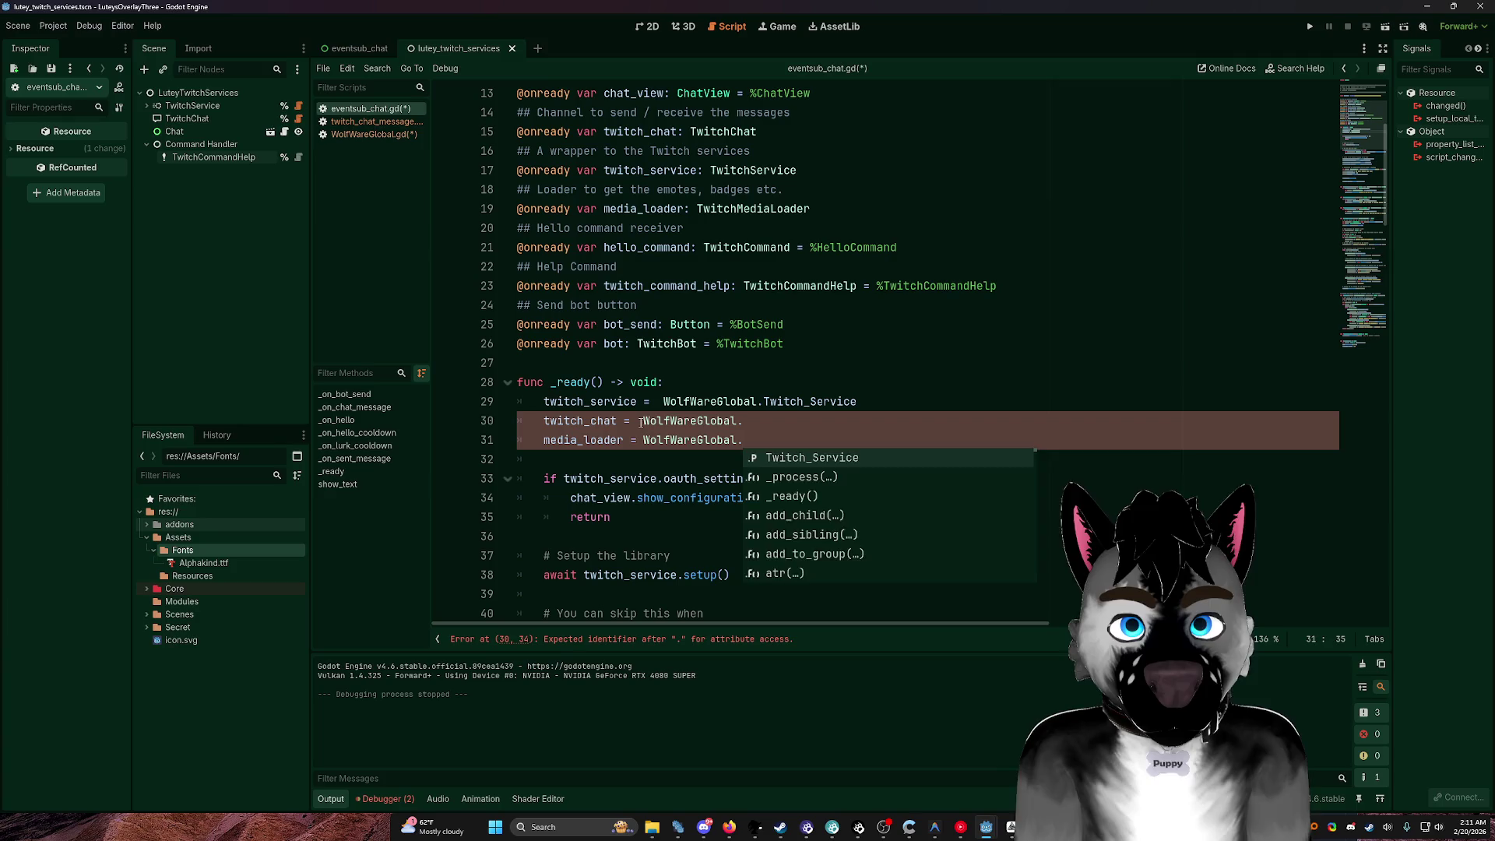
key(Escape)
key(Up)
Step: Finish the lines as WolfWareGlobal.Twitch_Chat and WolfWareGlobal.Twitch_MediaLoader and save
text(Twitch)
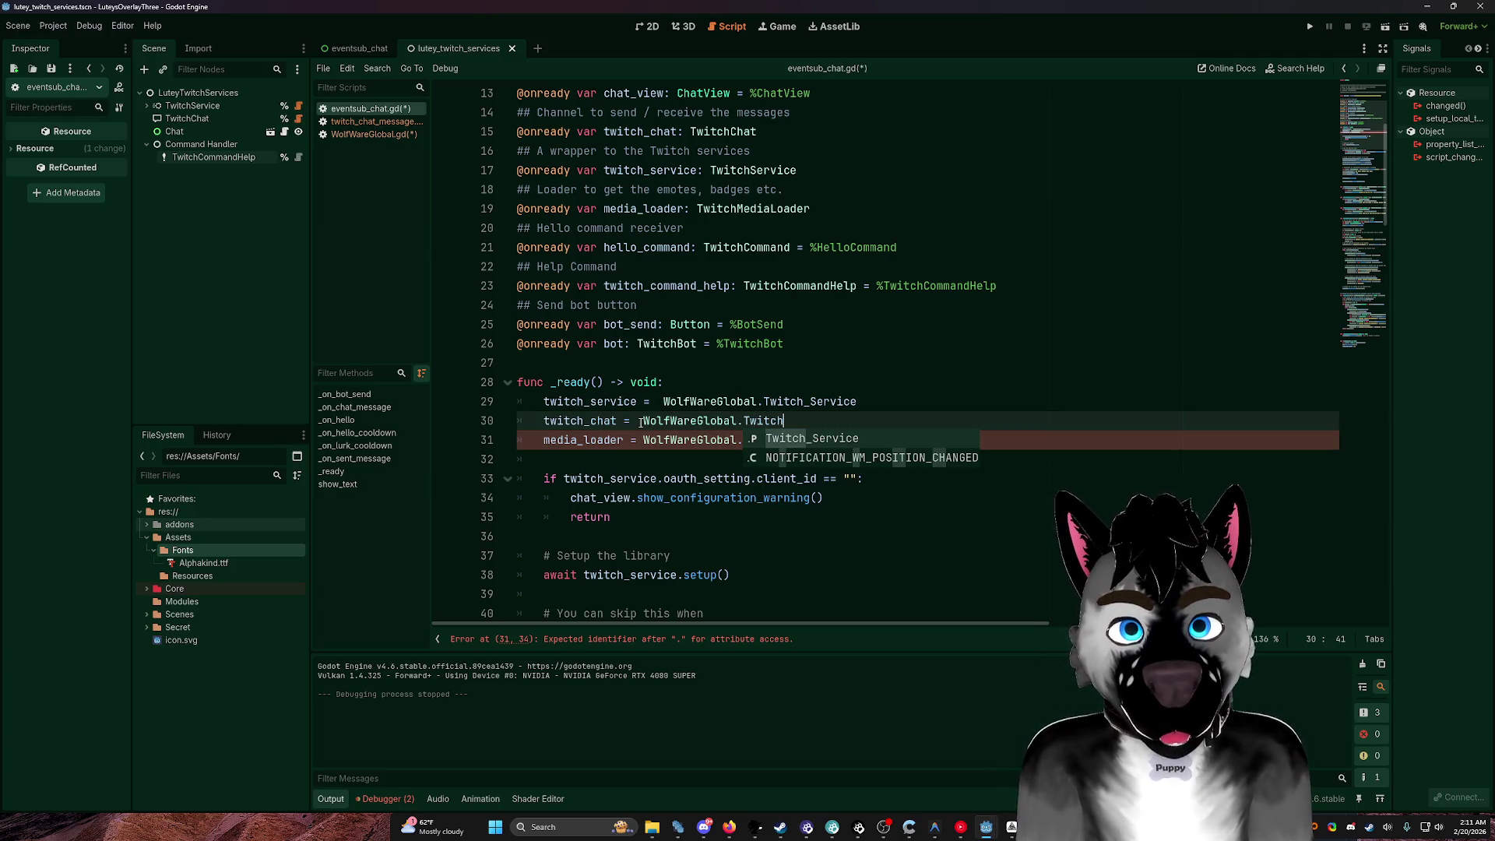
text(_chat)
key(BackSpace)
text(Chat)
key(Down)
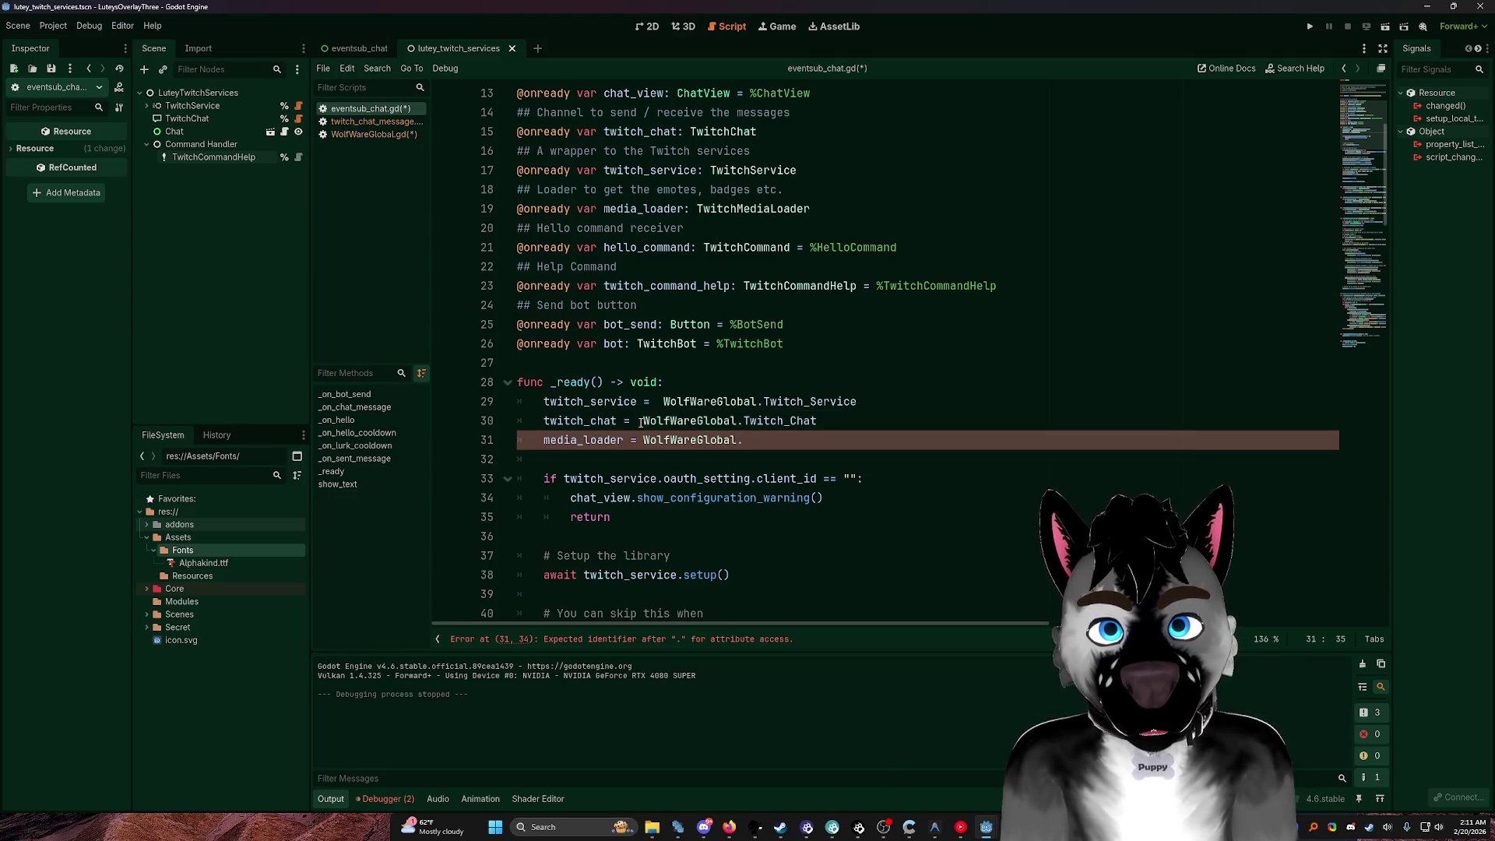
text(Twit)
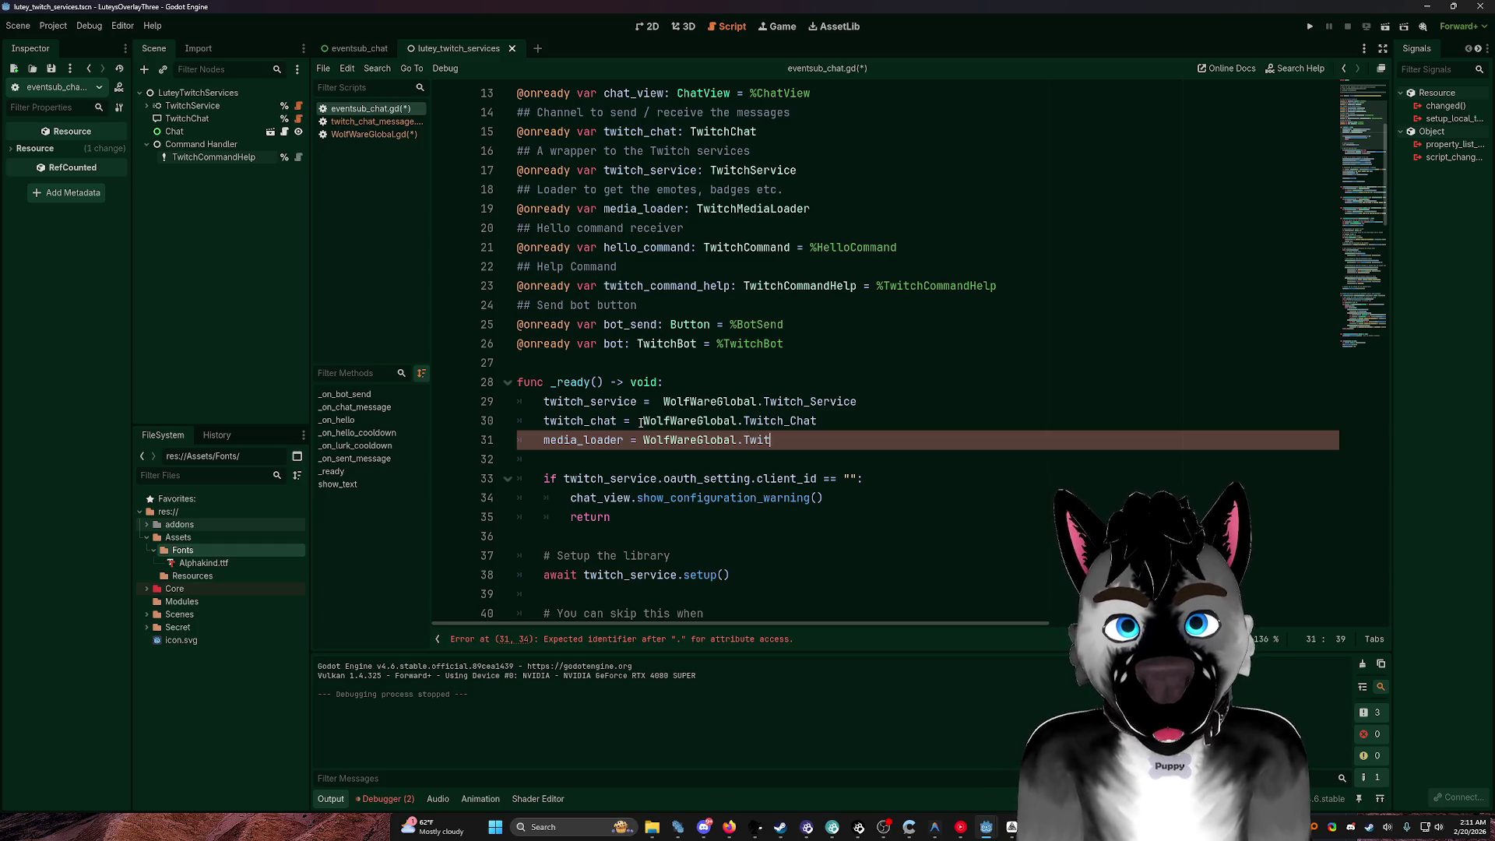
text(ch_M)
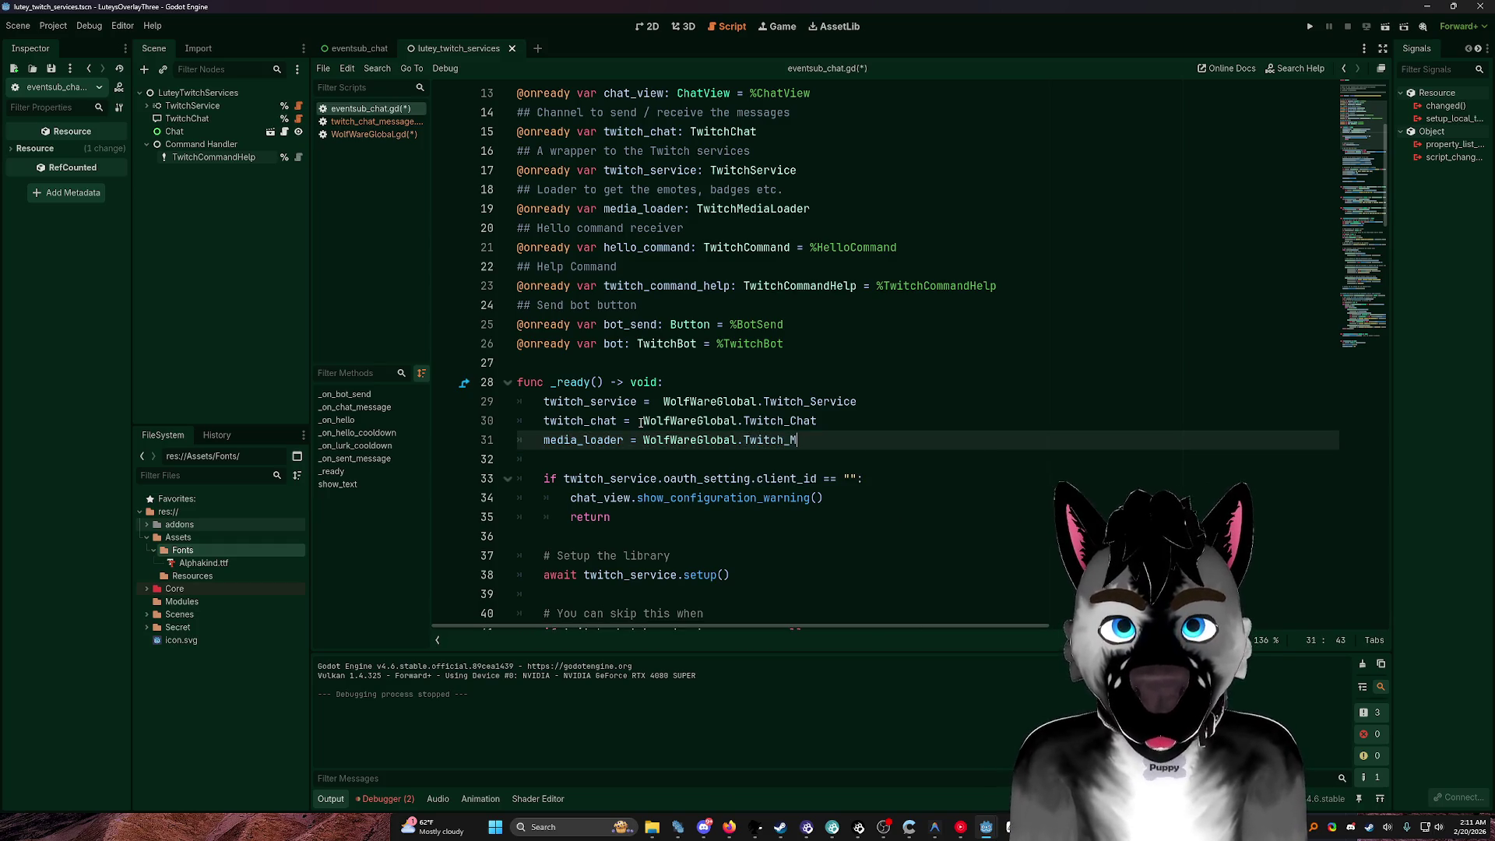
text(edialoader)
key(ctrl+s)
click(362, 135)
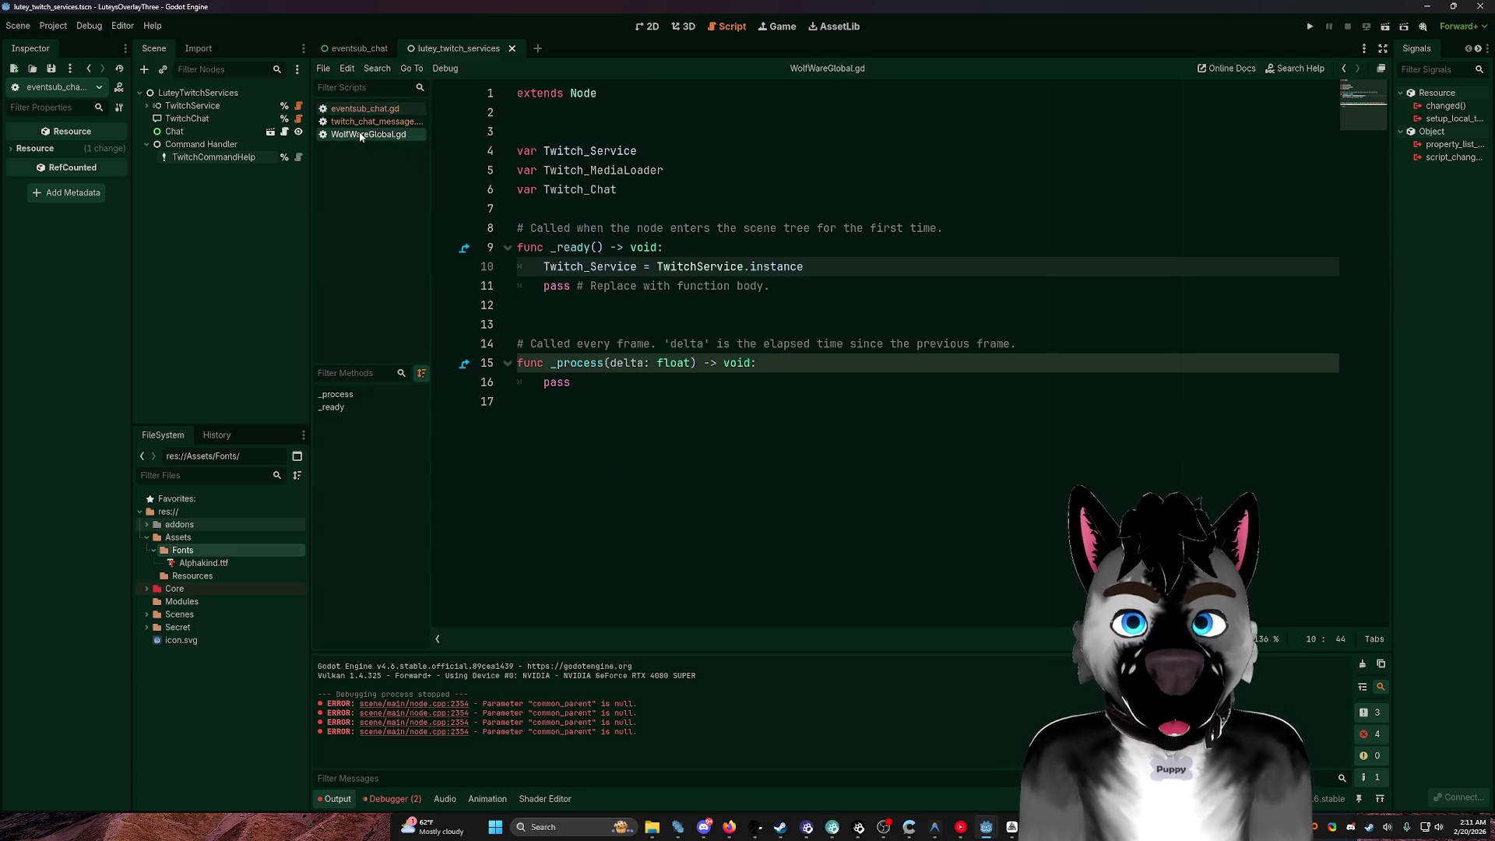
Step: Add 'Twitch_MediaLoader = TwitchMediaLoader.instance' to _ready in WolfWareGlobal.gd
click(623, 190)
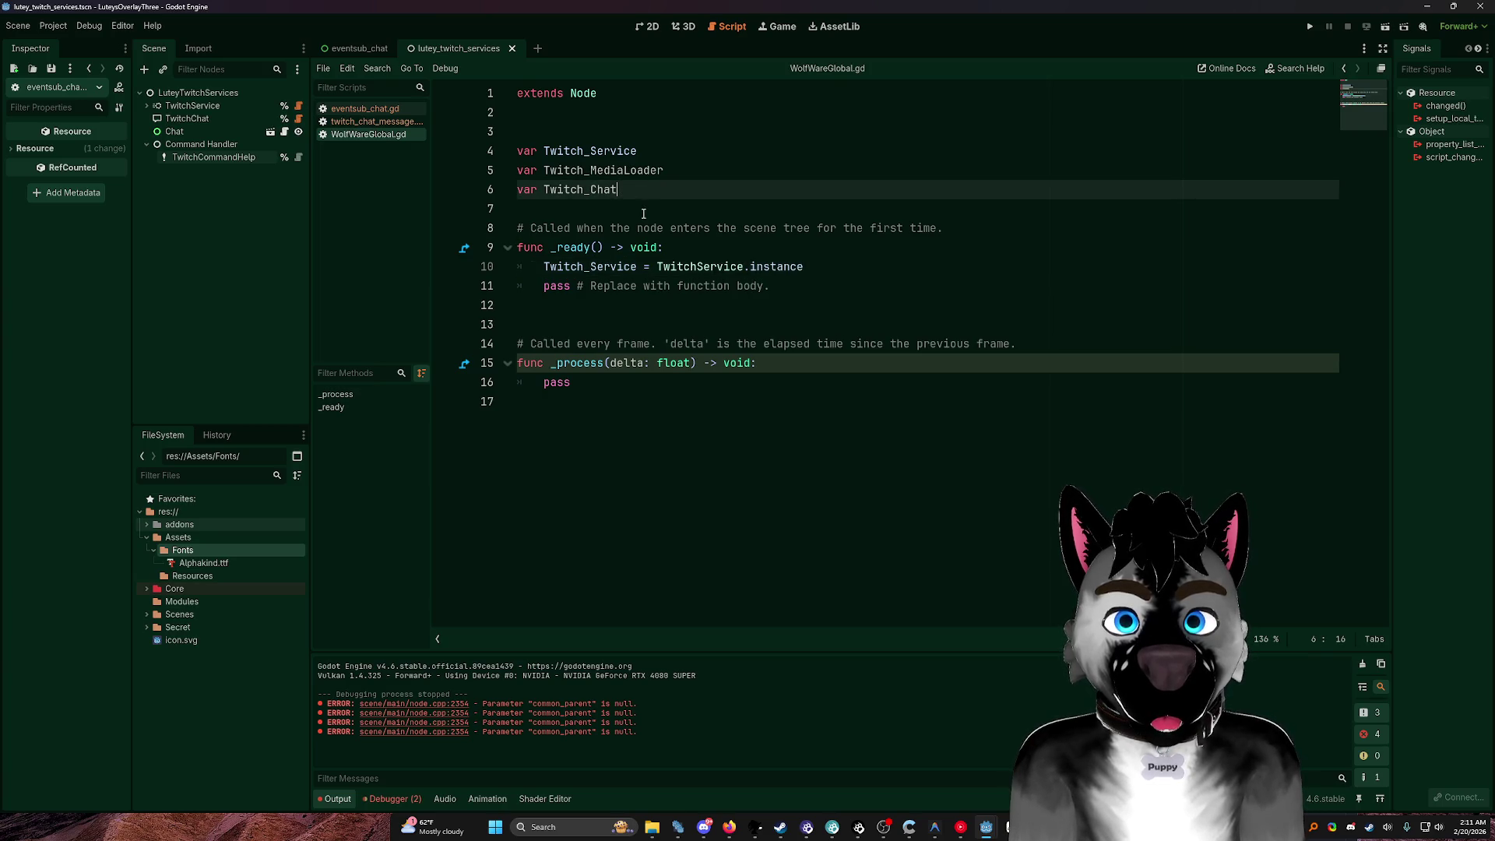
click(818, 271)
key(Return)
text(Tw)
key(Down)
key(Return)
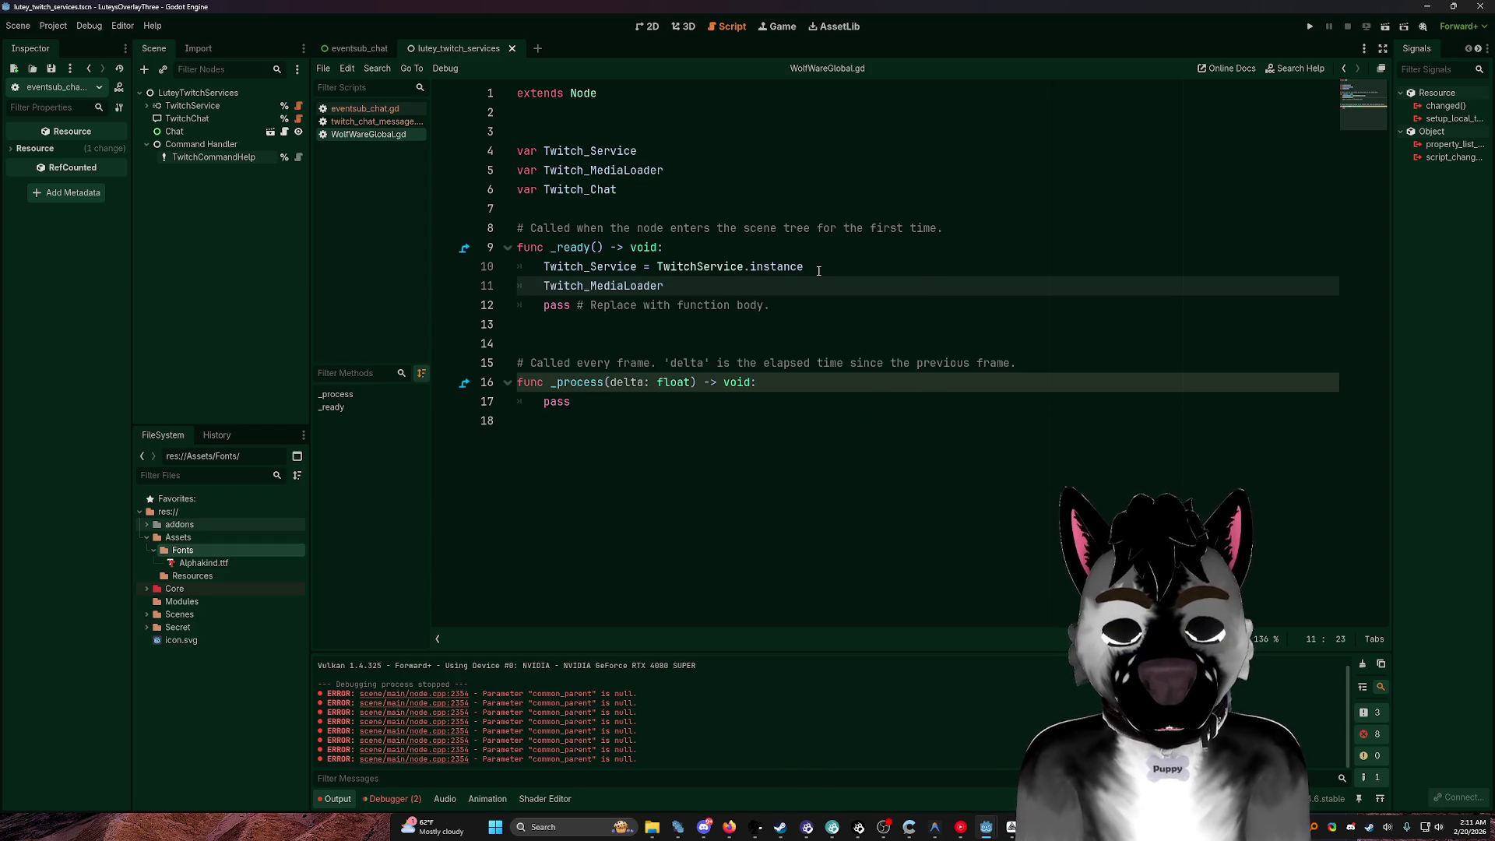
text(= Twi)
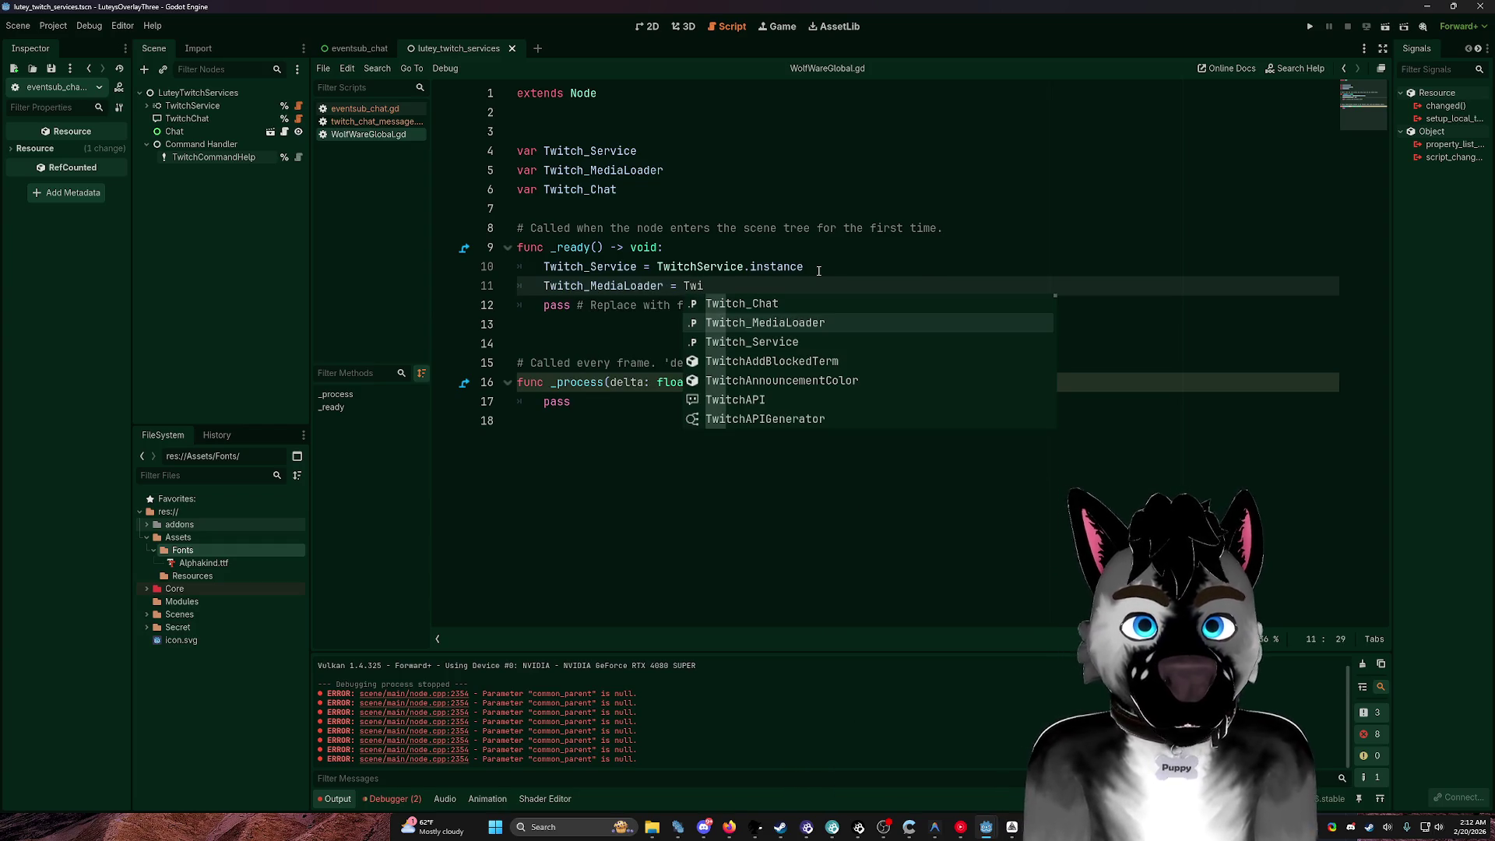
key(Return)
text(.)
key(Left)
key(ctrl+BackSpace)
text(Twitchme)
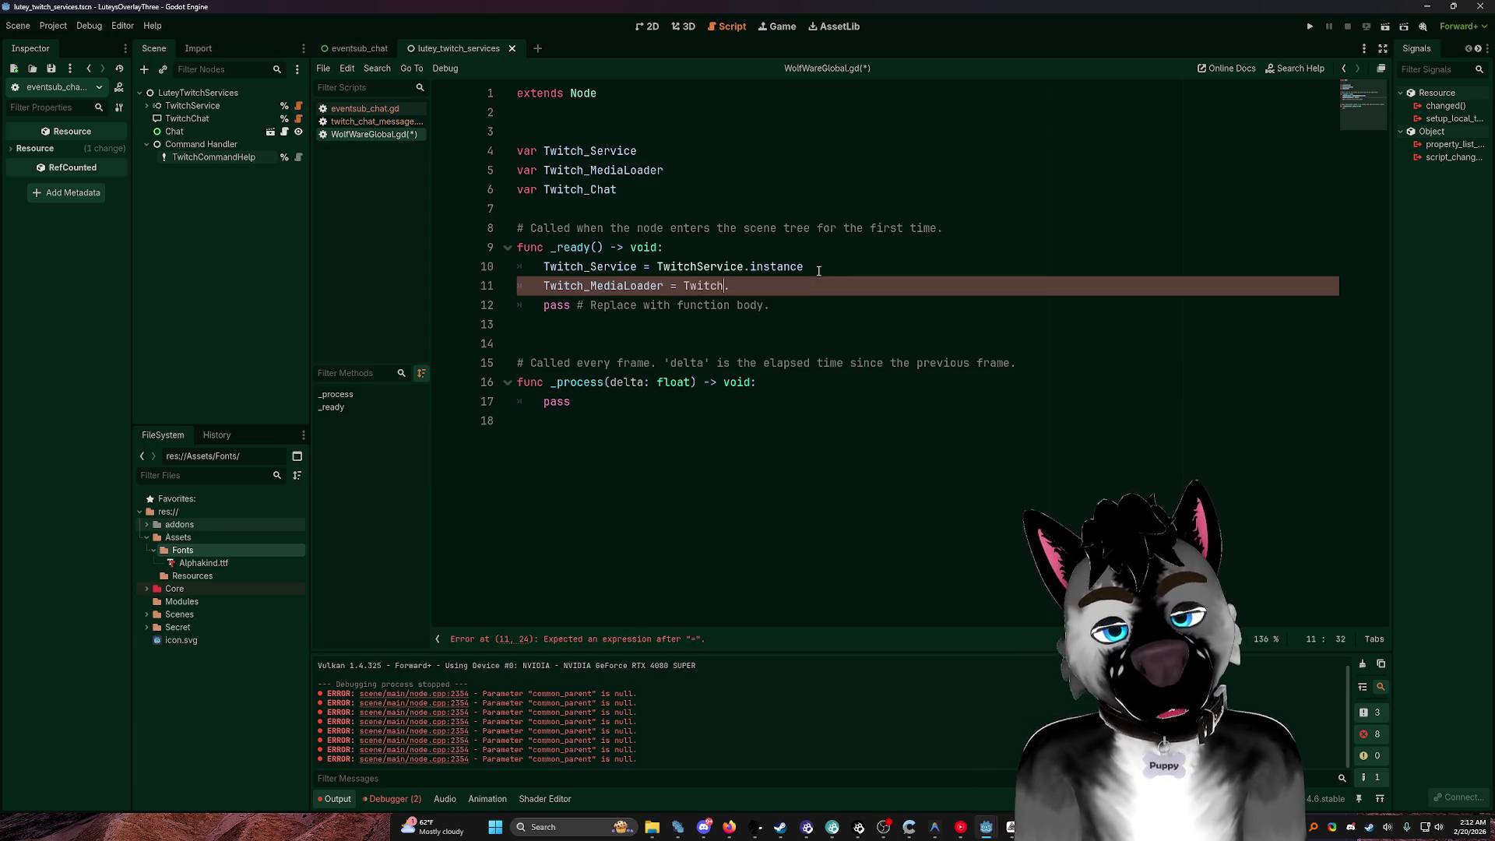
key(Return)
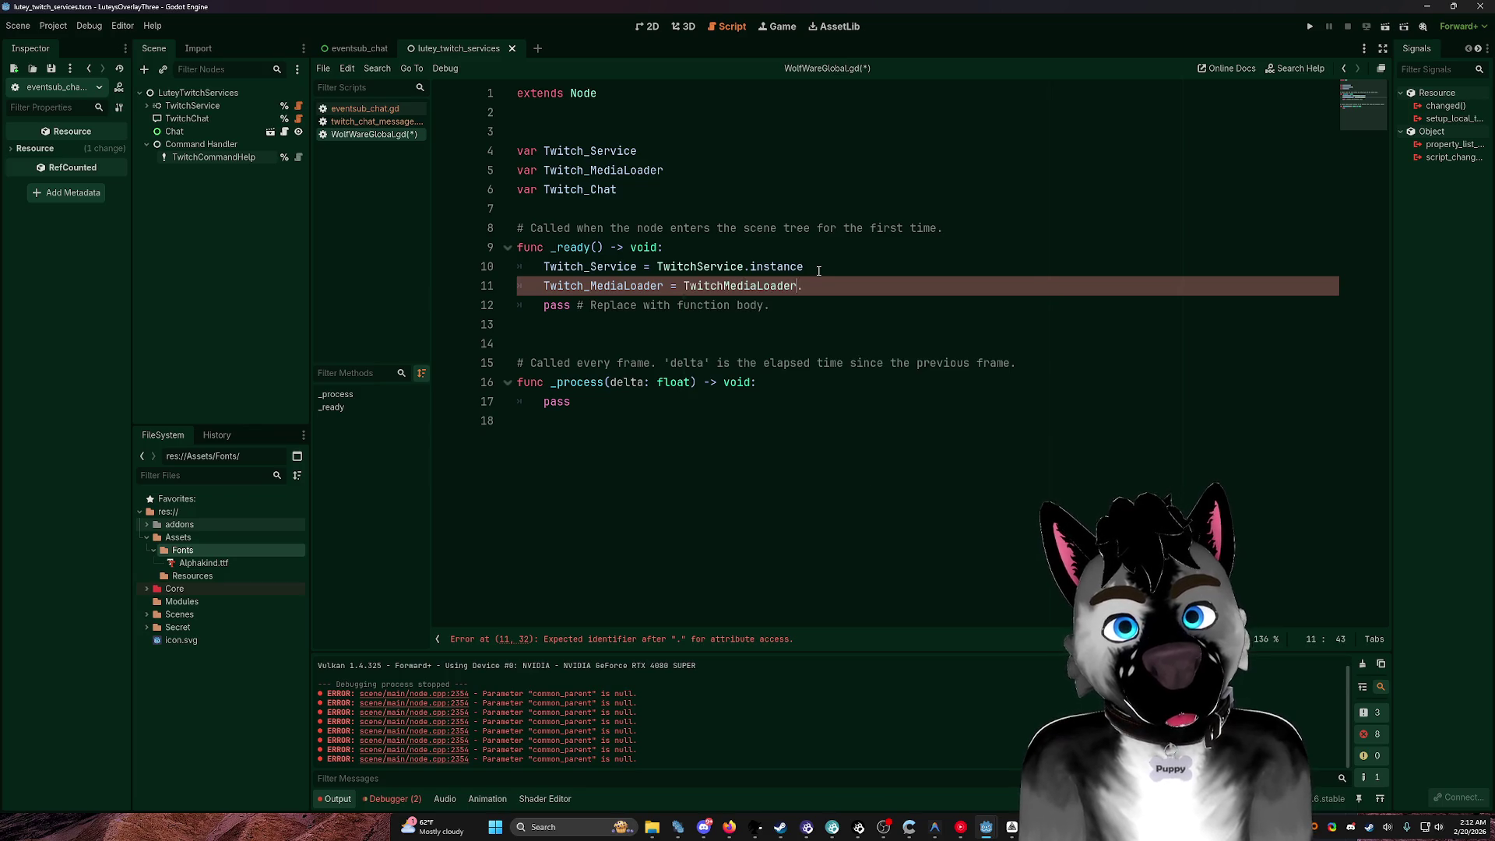
key(Right)
text(instance)
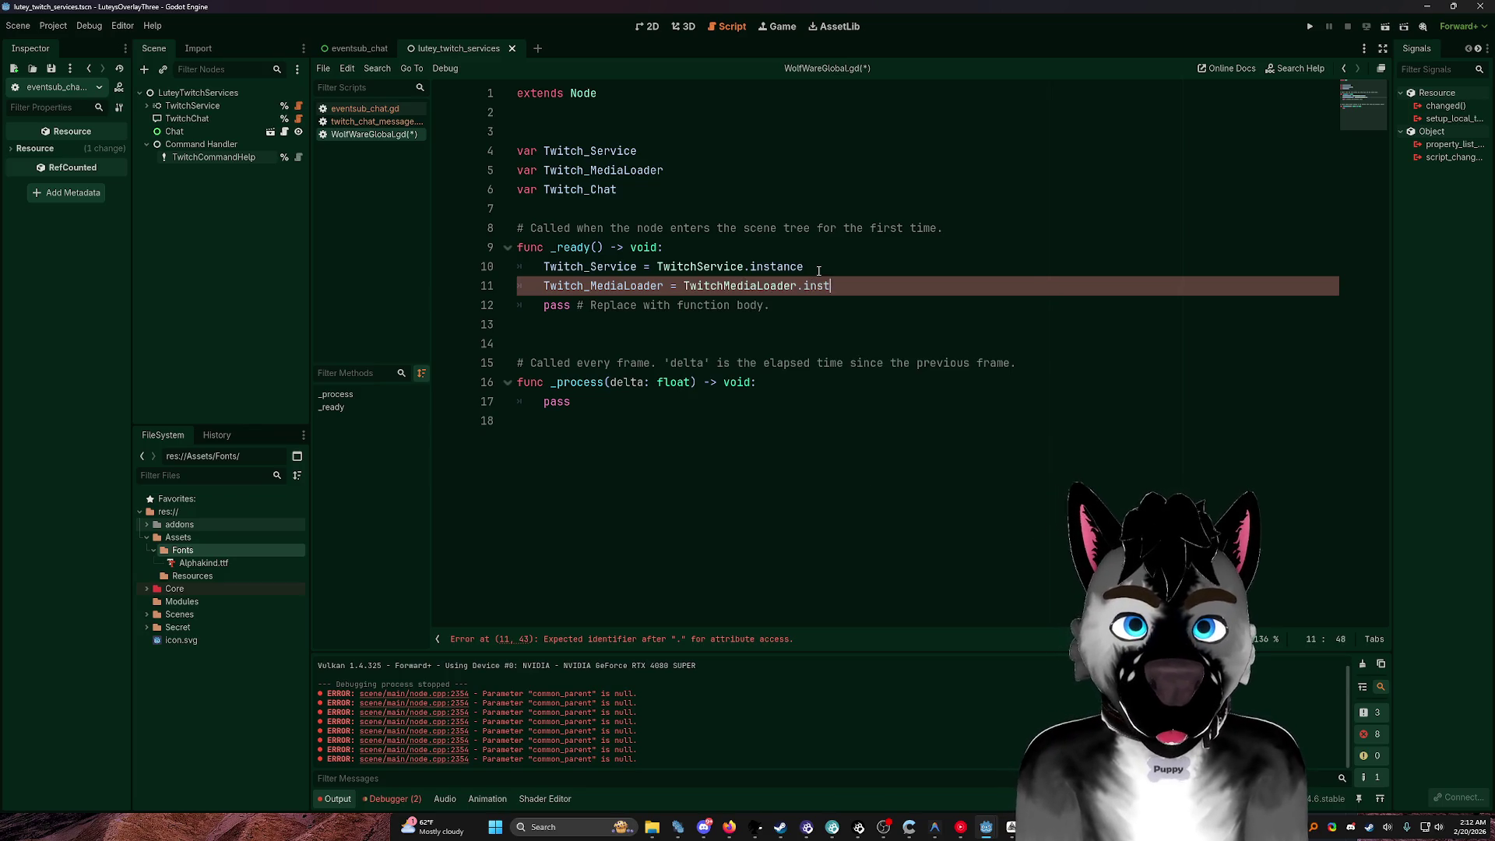
Step: Add 'Twitch_Chat = TwitchChat.instance' below it and save the script
key(Return)
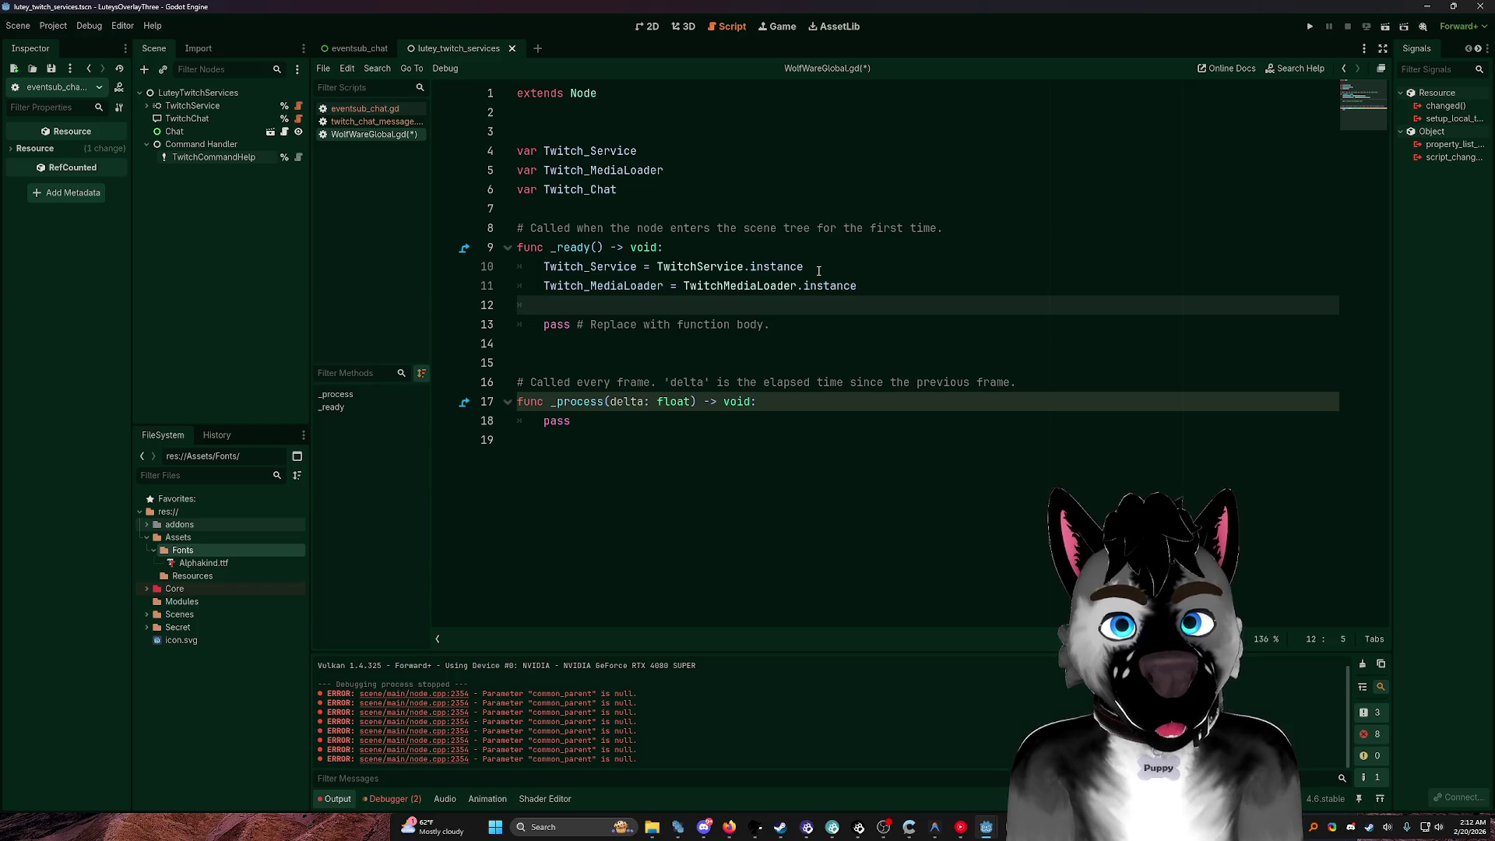
text(Twitch)
key(Return)
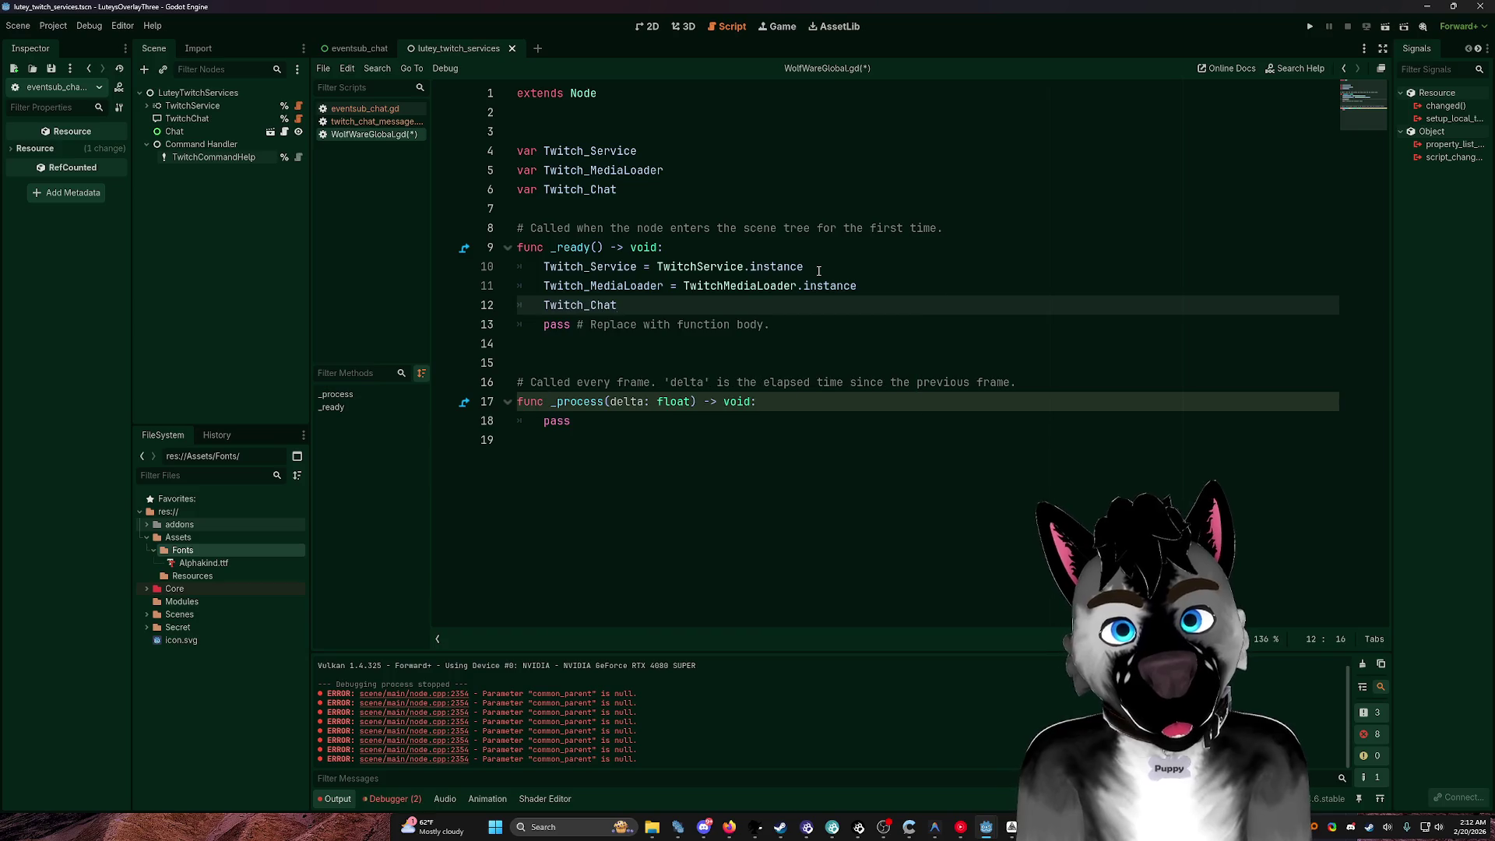
text( = T)
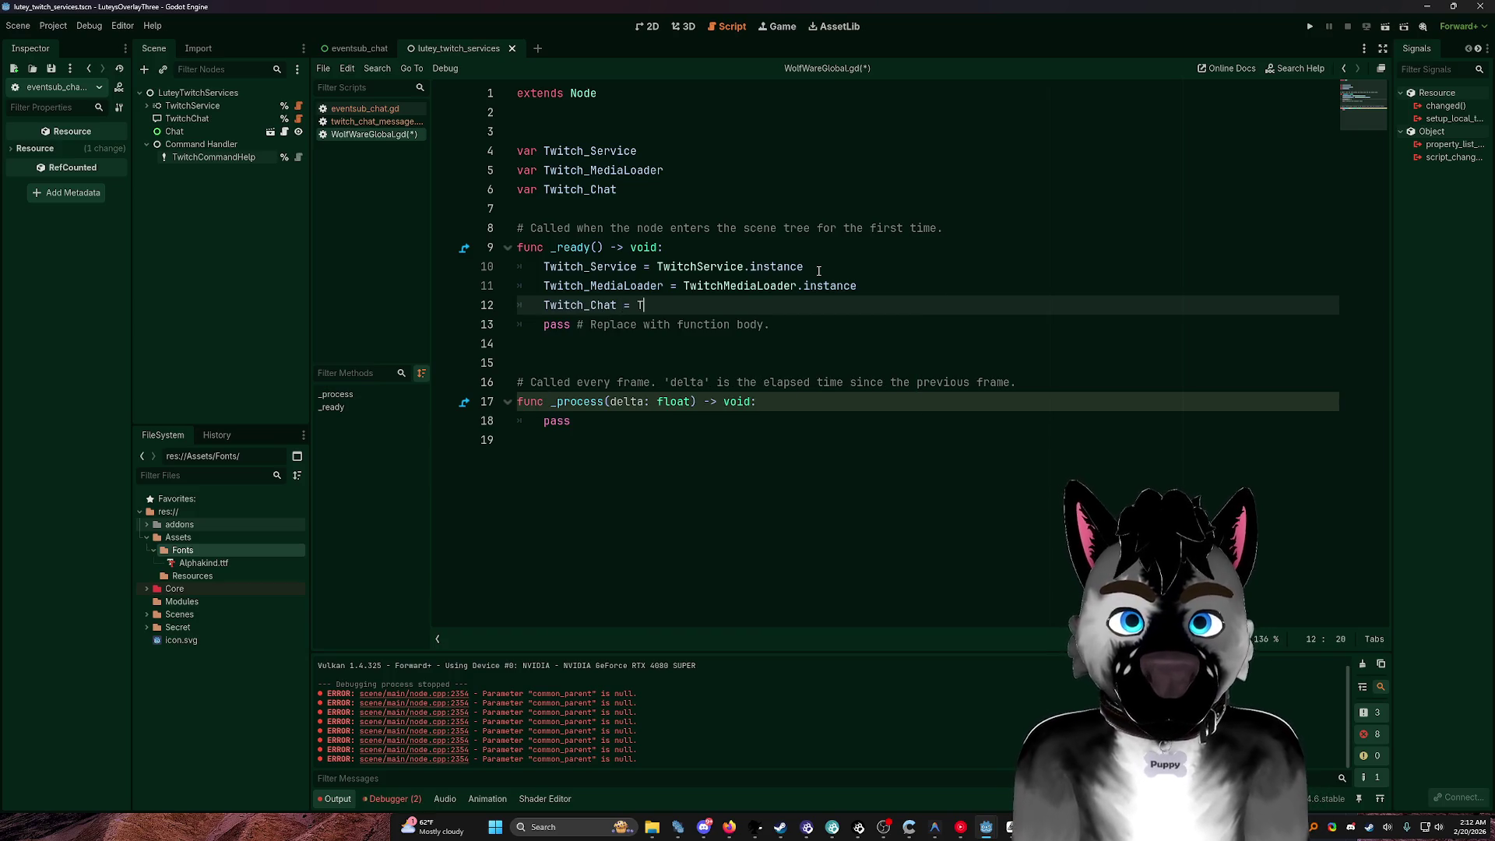
text(witchChat.in)
key(Return)
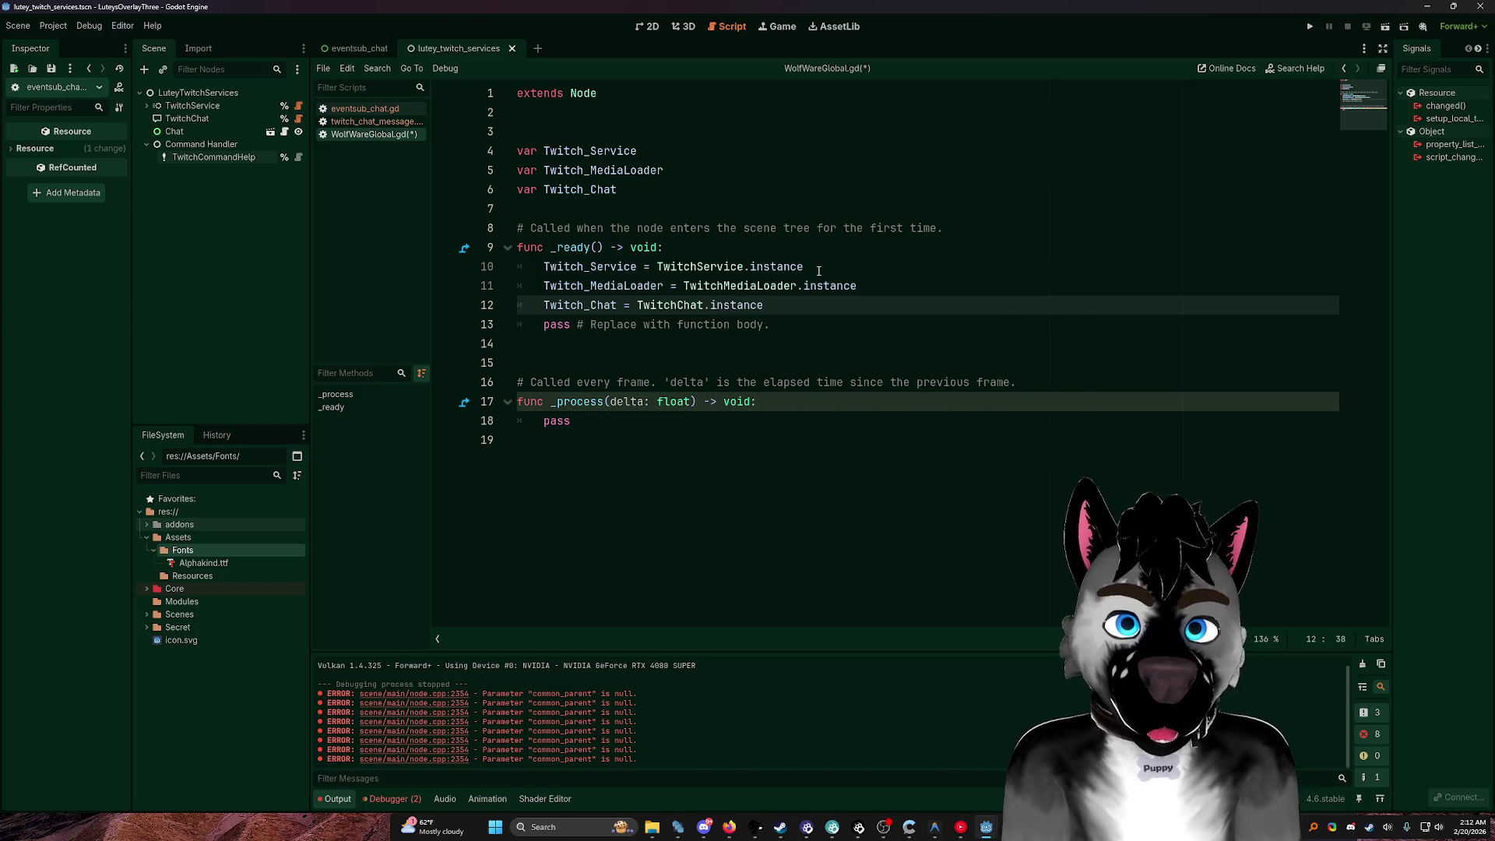
click(931, 362)
key(ctrl+s)
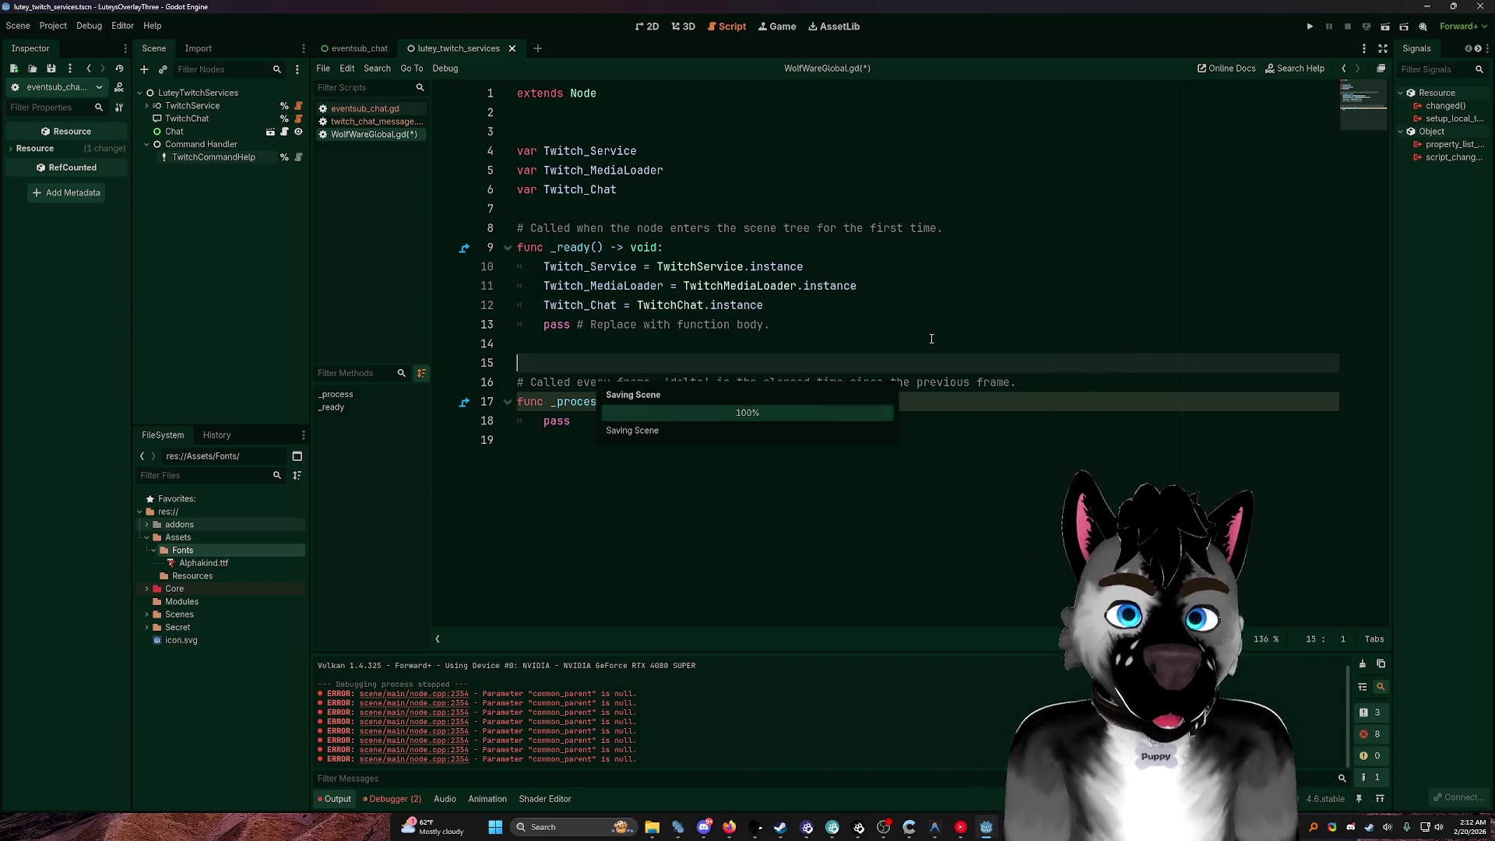
click(837, 26)
Step: Search the Asset Library for 'sriptide'
click(780, 26)
click(836, 26)
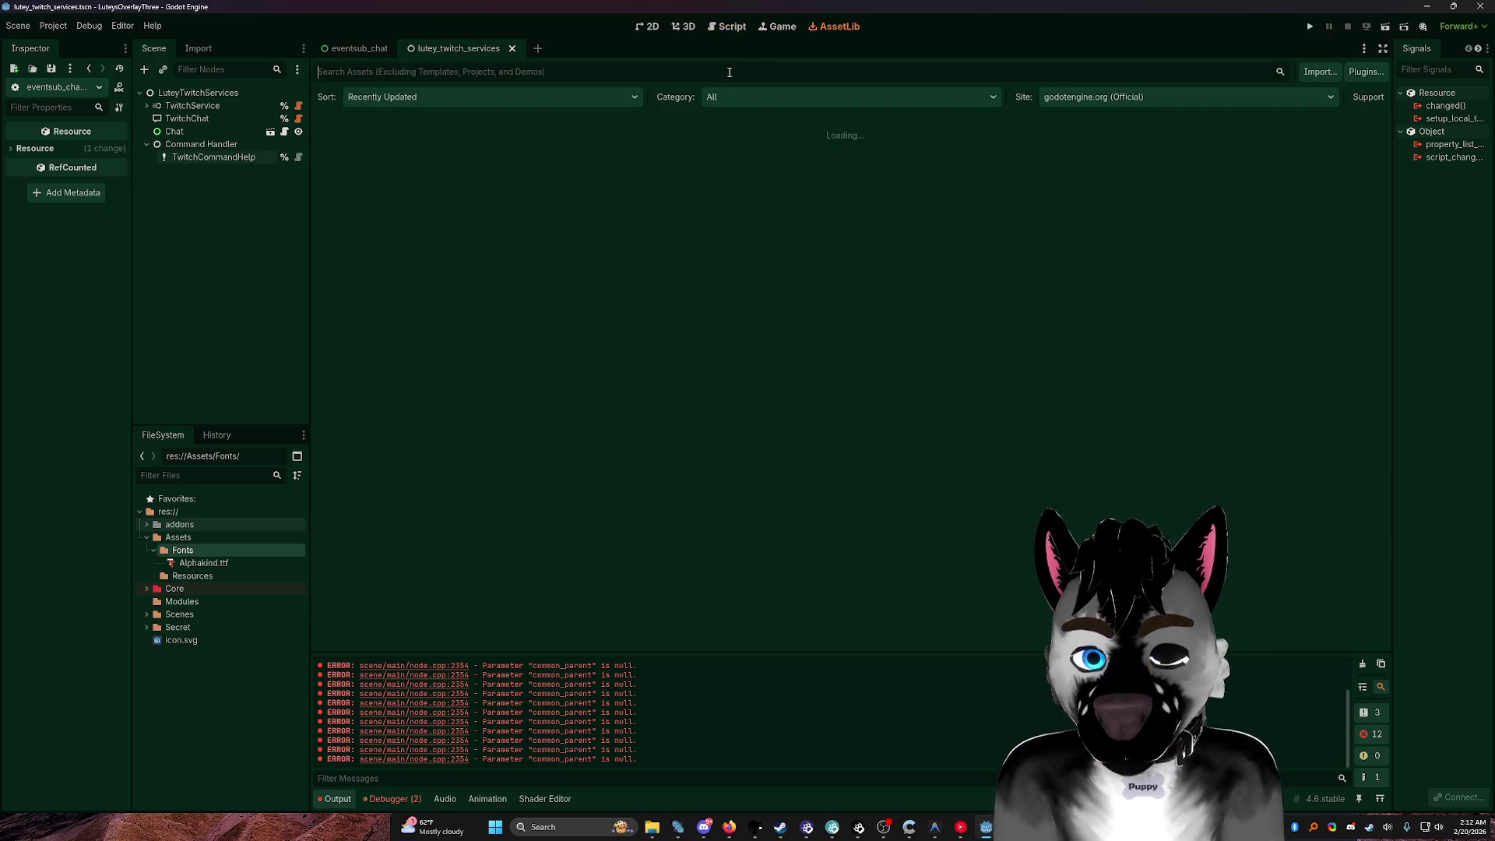
text(sript)
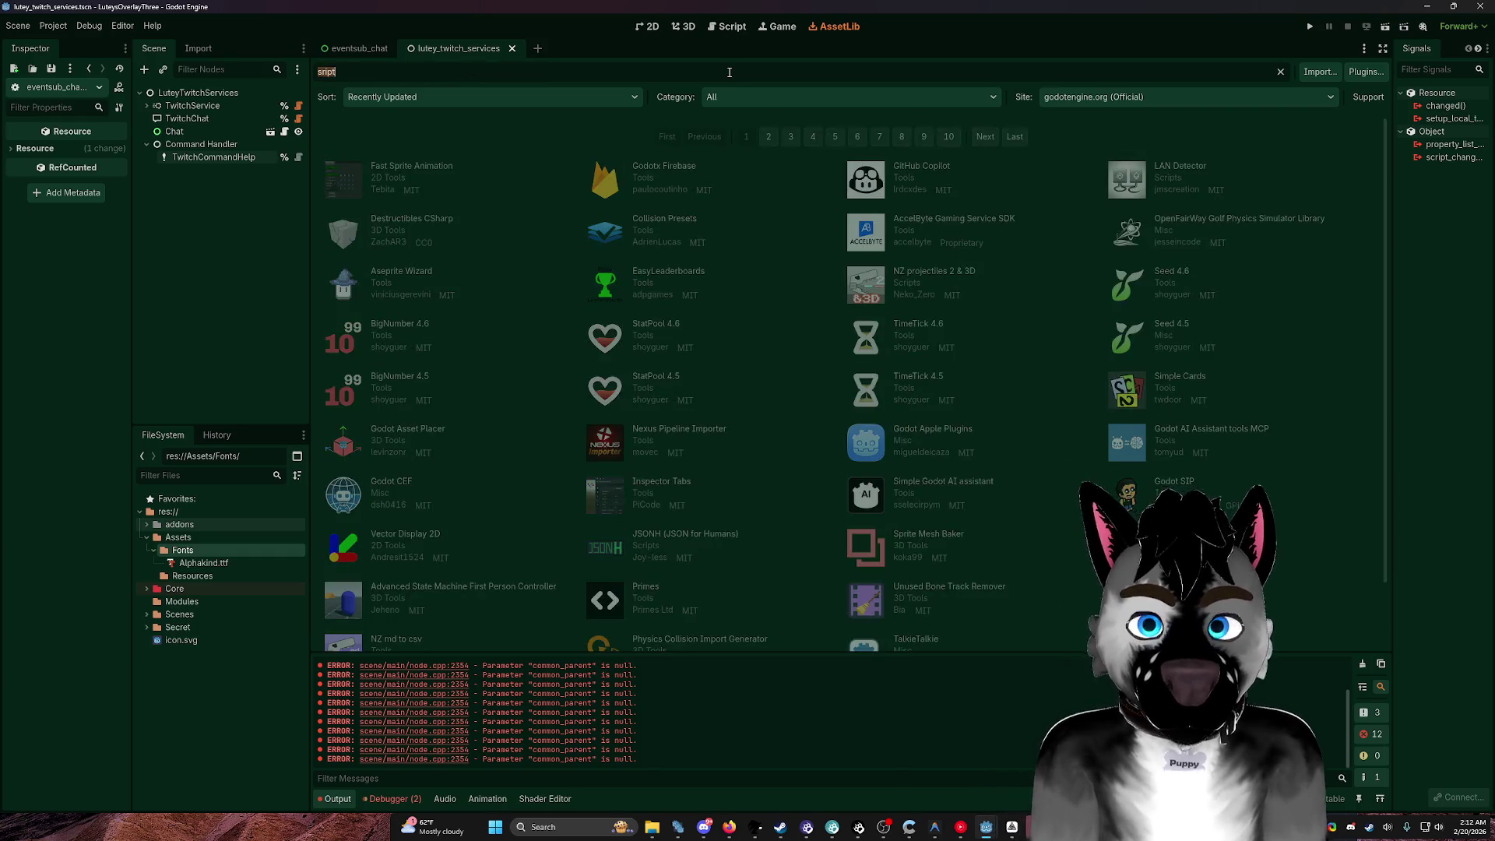
text(ide)
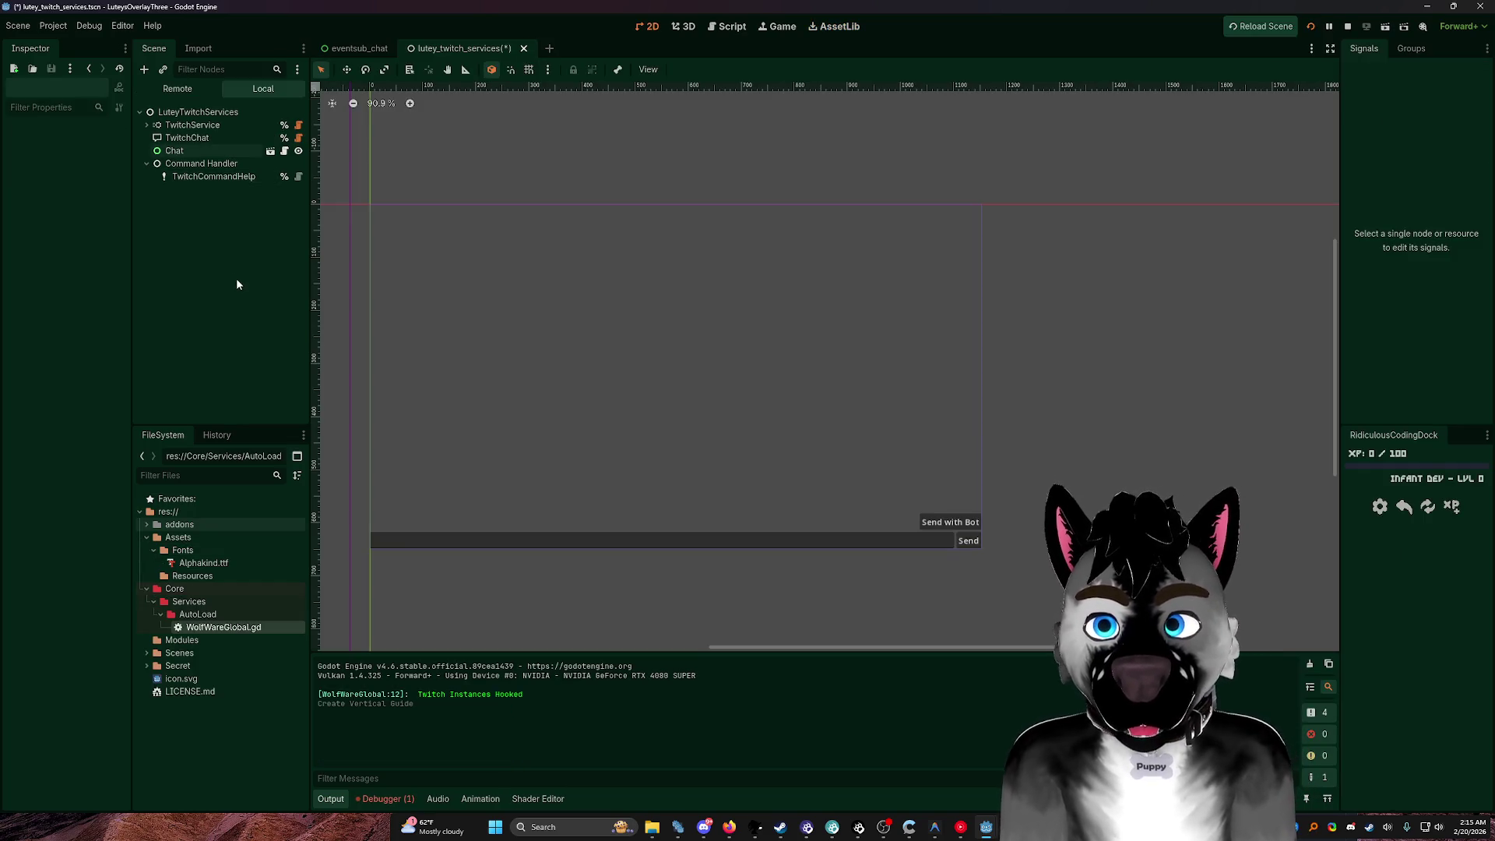
Step: Select the TwitchChat node, widen the Scene dock, and switch to the LuteysOverlayTwo editor
click(226, 150)
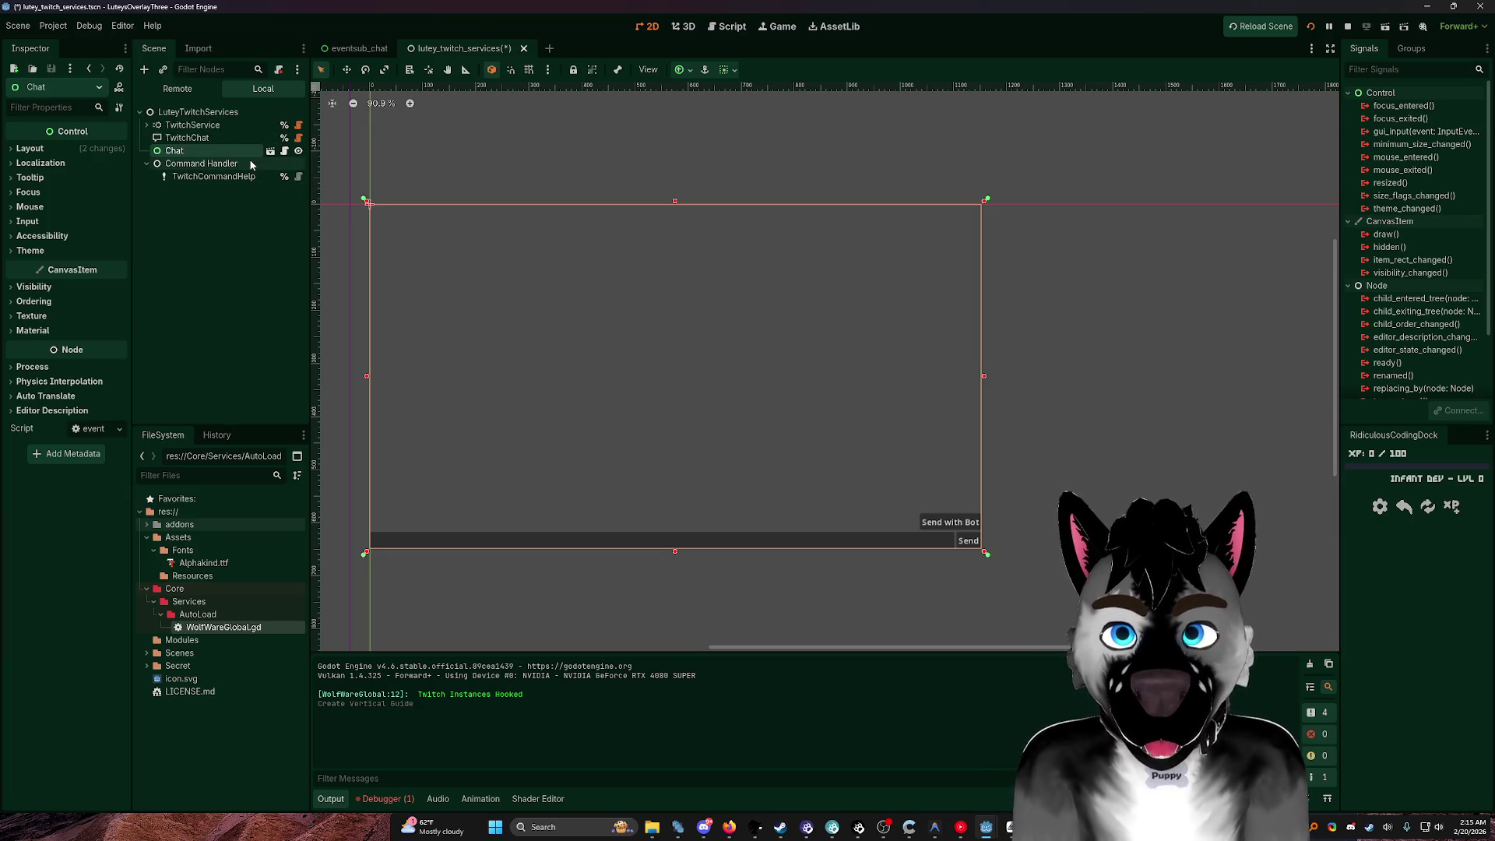
click(232, 138)
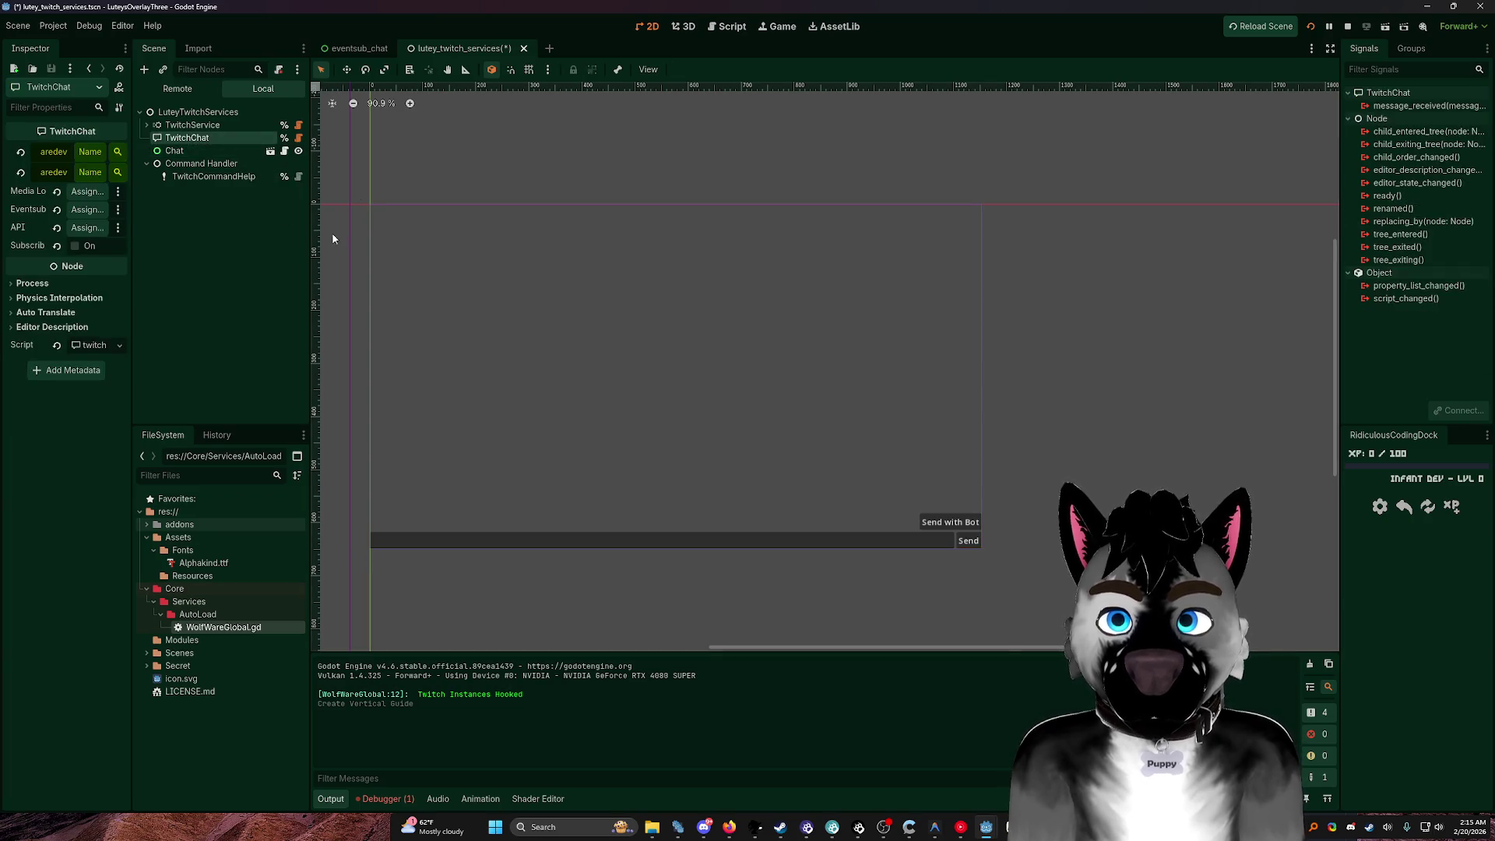
mouse_move(313, 210)
mouse_down()
mouse_move(397, 212)
mouse_move(340, 222)
mouse_up()
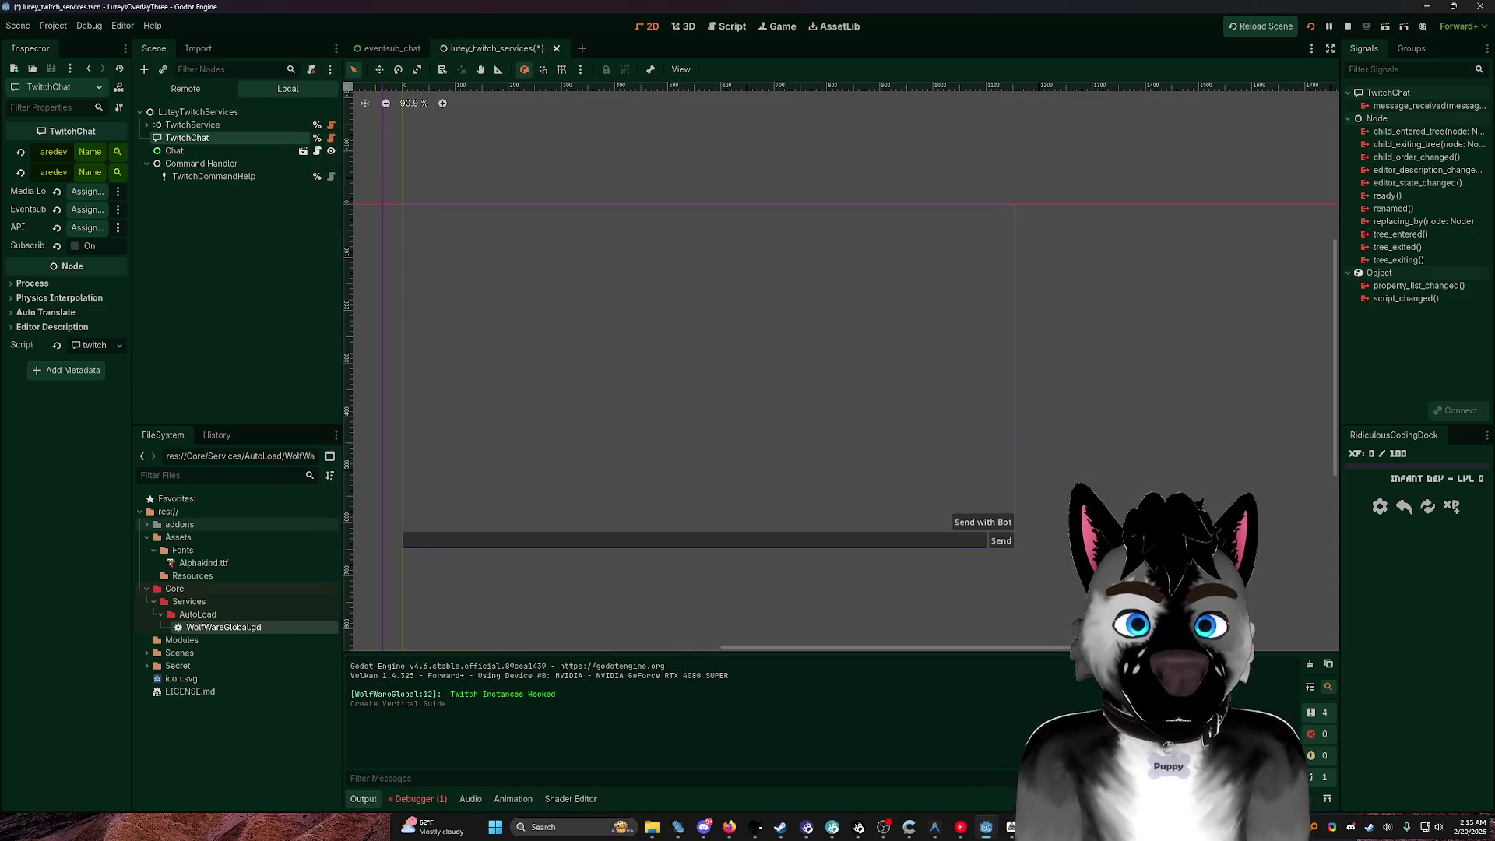
mouse_move(1038, 827)
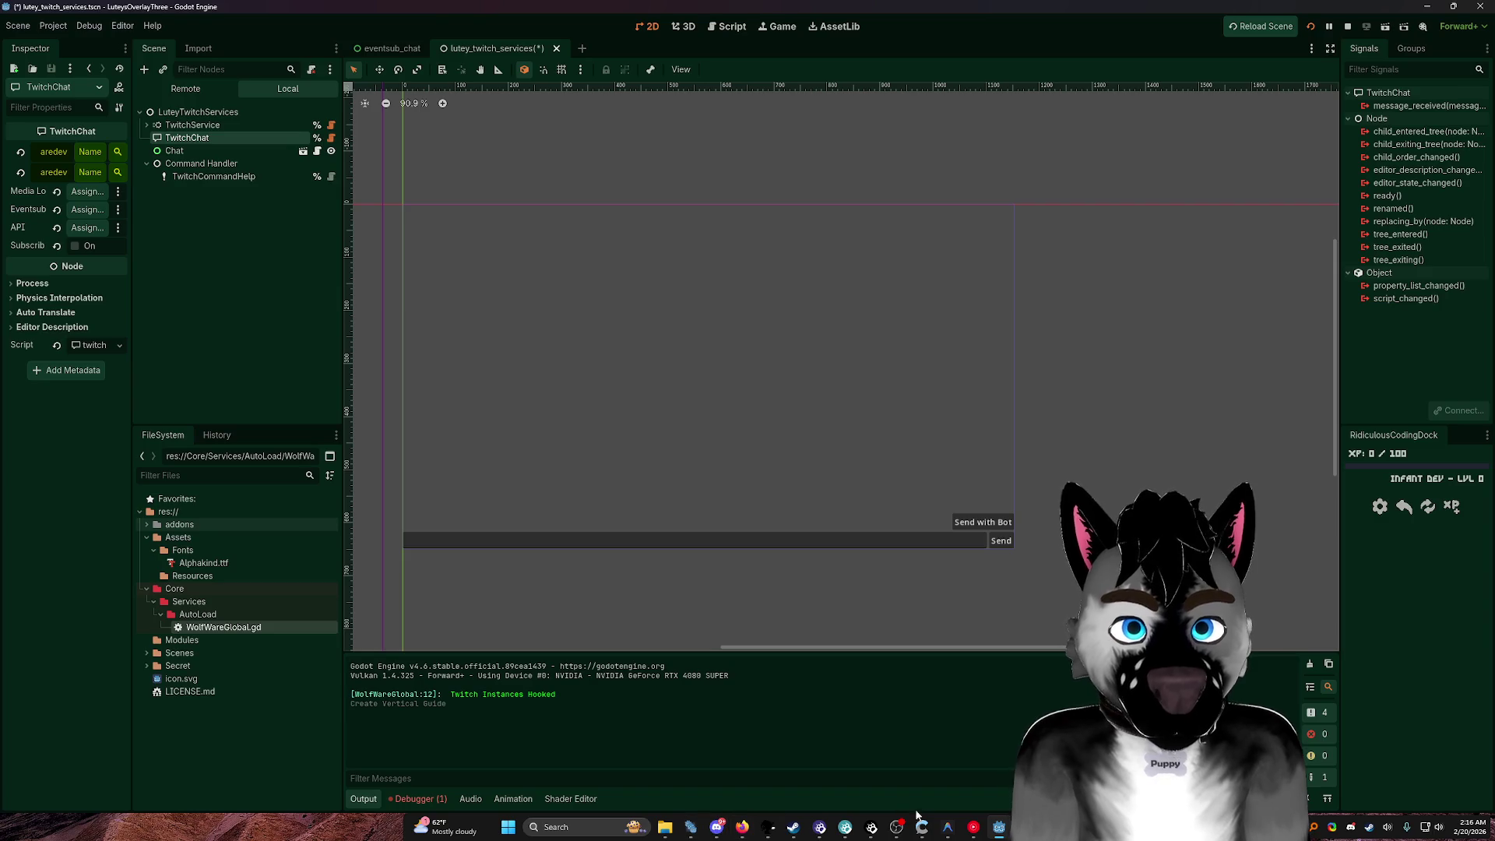
key(alt+Tab)
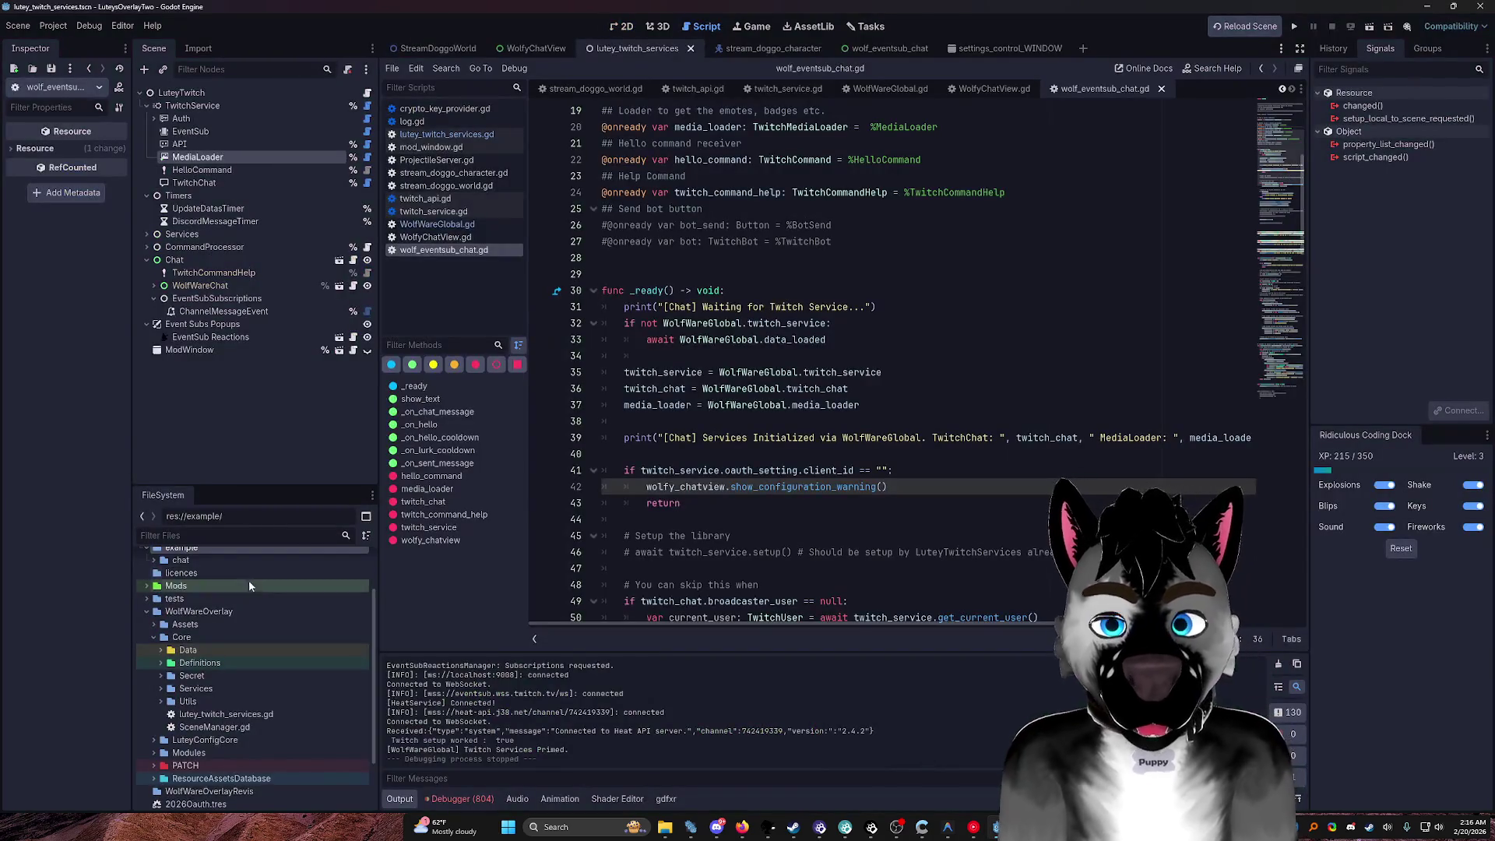
Step: Show the addons folder in the system file manager from its FileSystem context menu
scroll(189, 596, up, 2)
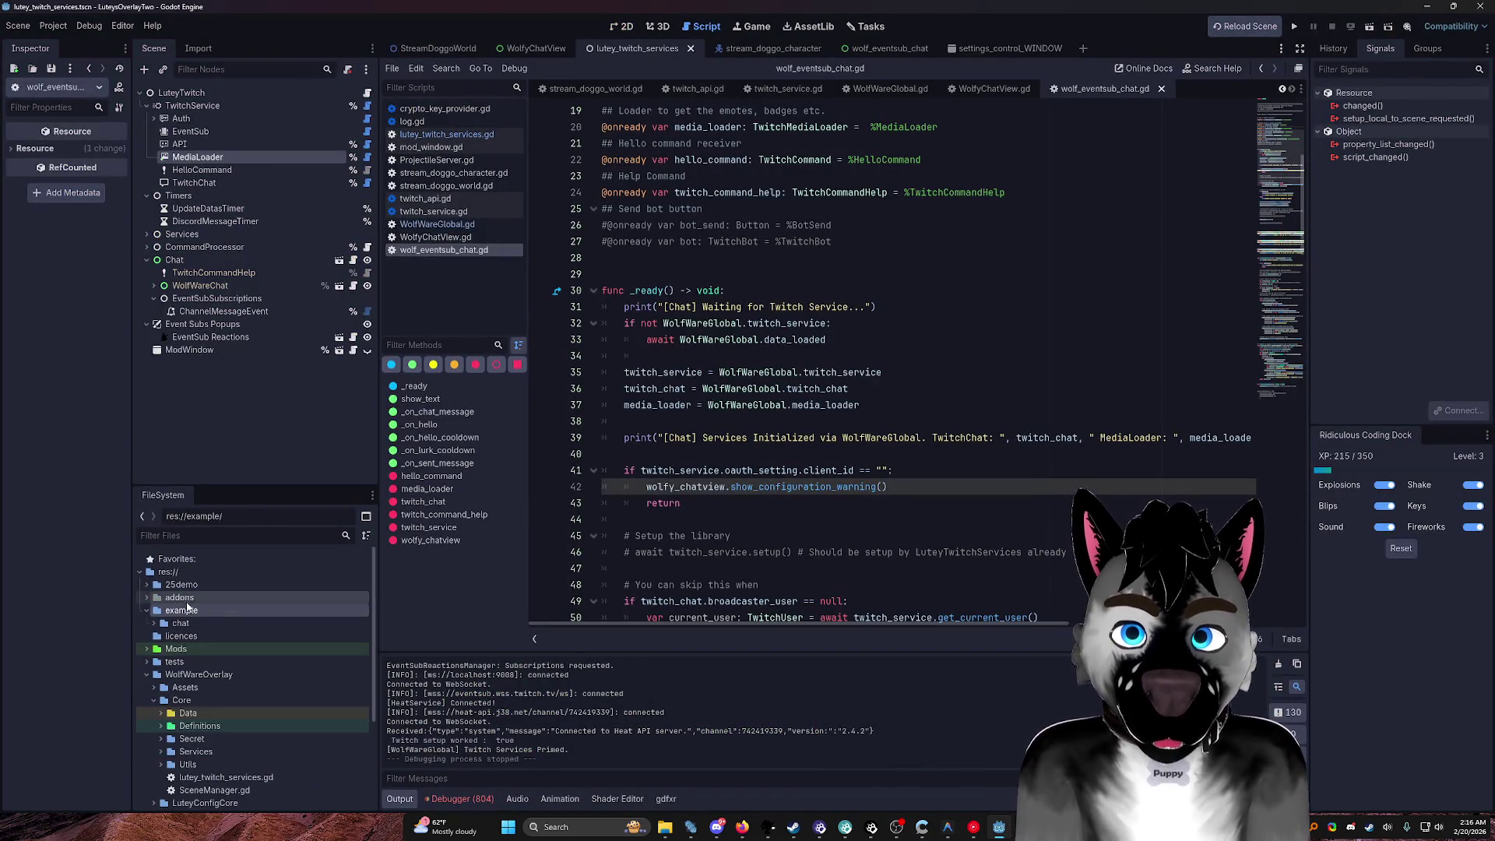
right_click(181, 597)
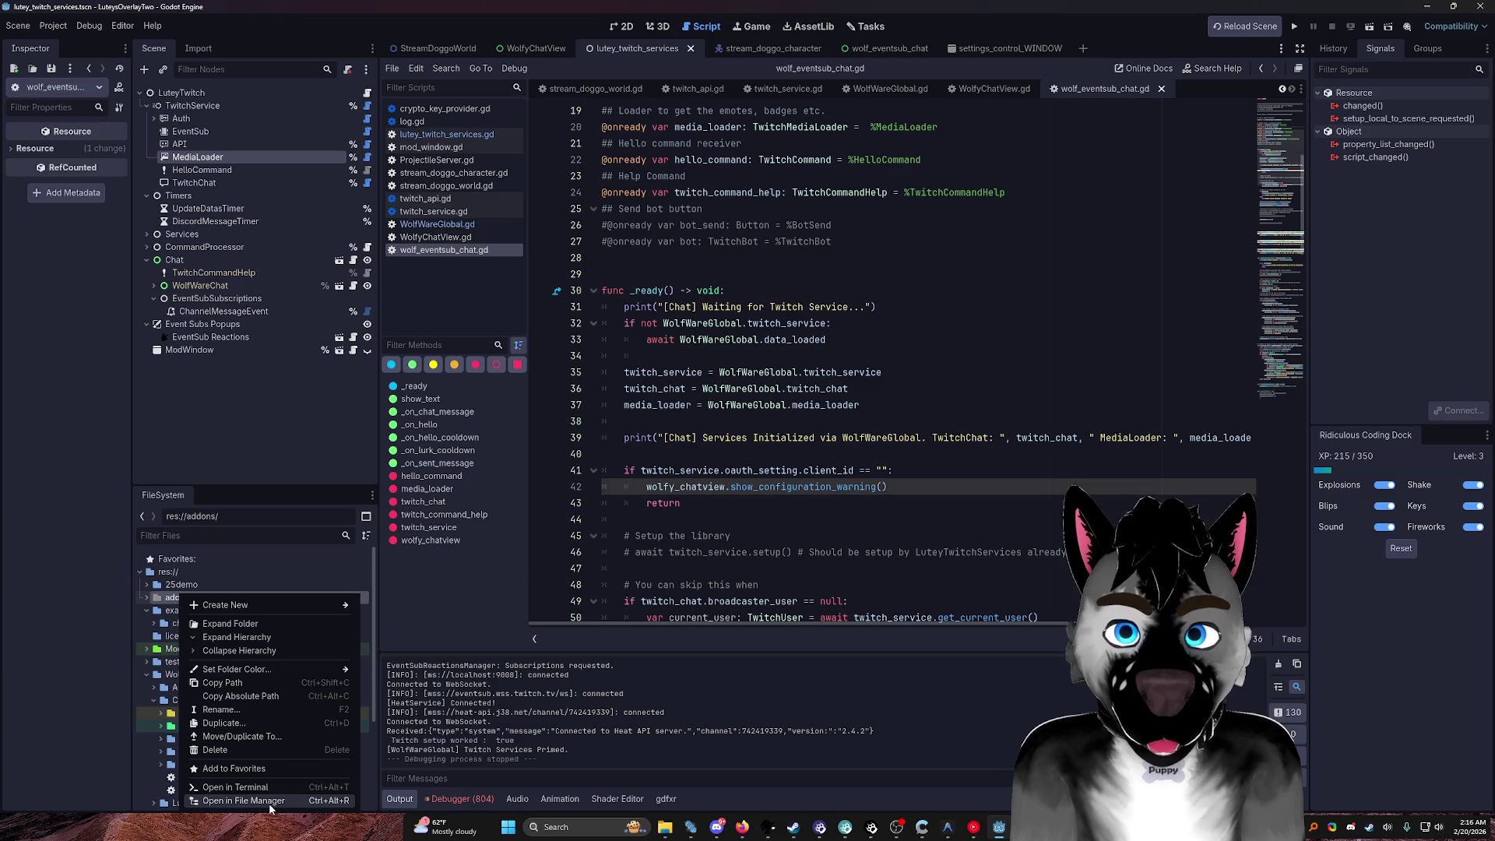
click(269, 802)
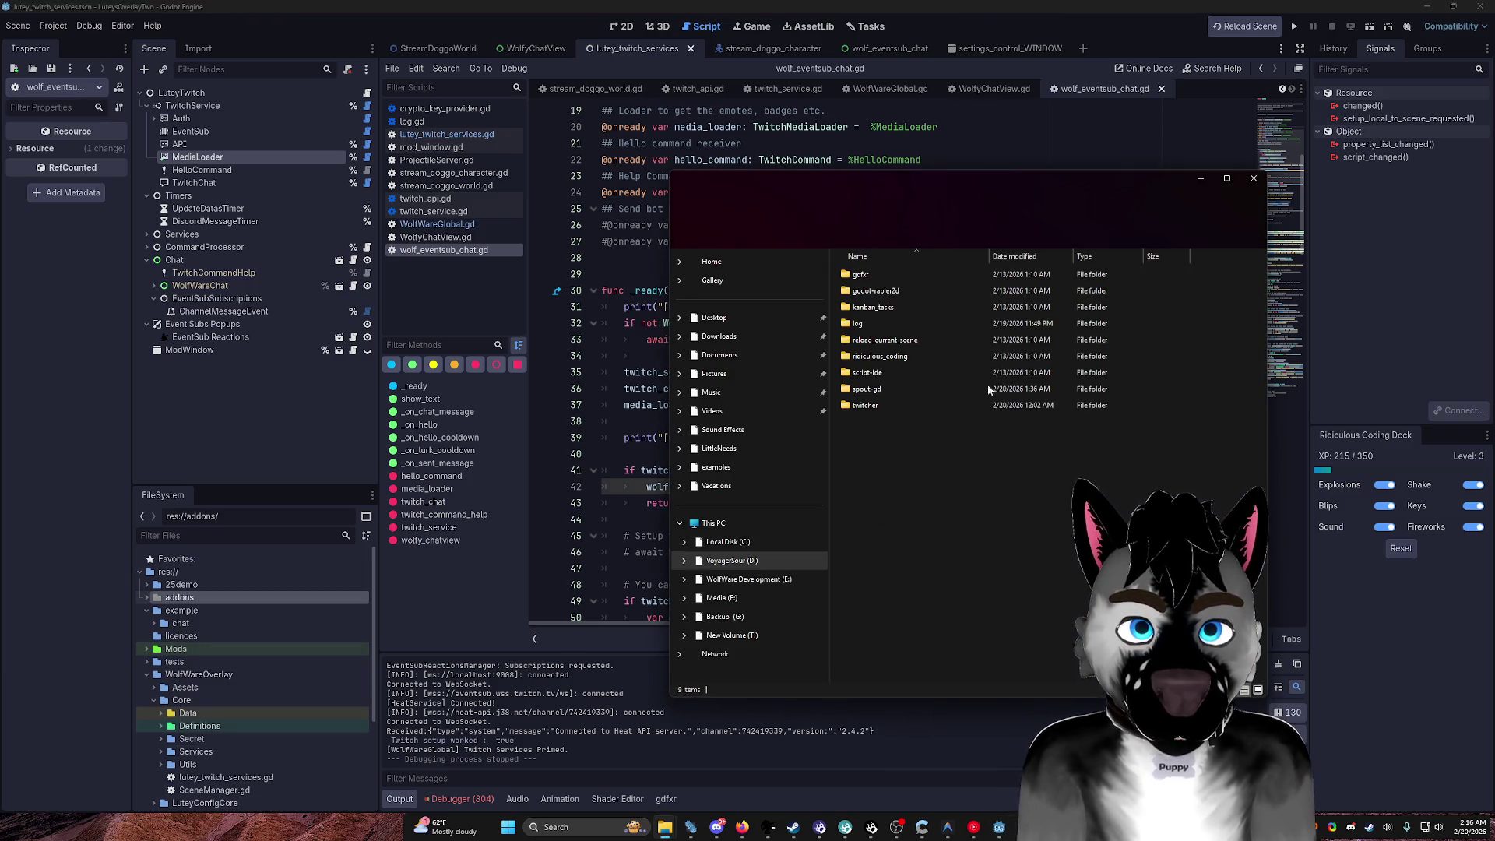
Step: Navigate to luteys-overlay-2 > WolfWareOverlay > Modules, peeking into SongRequest and returning
click(980, 207)
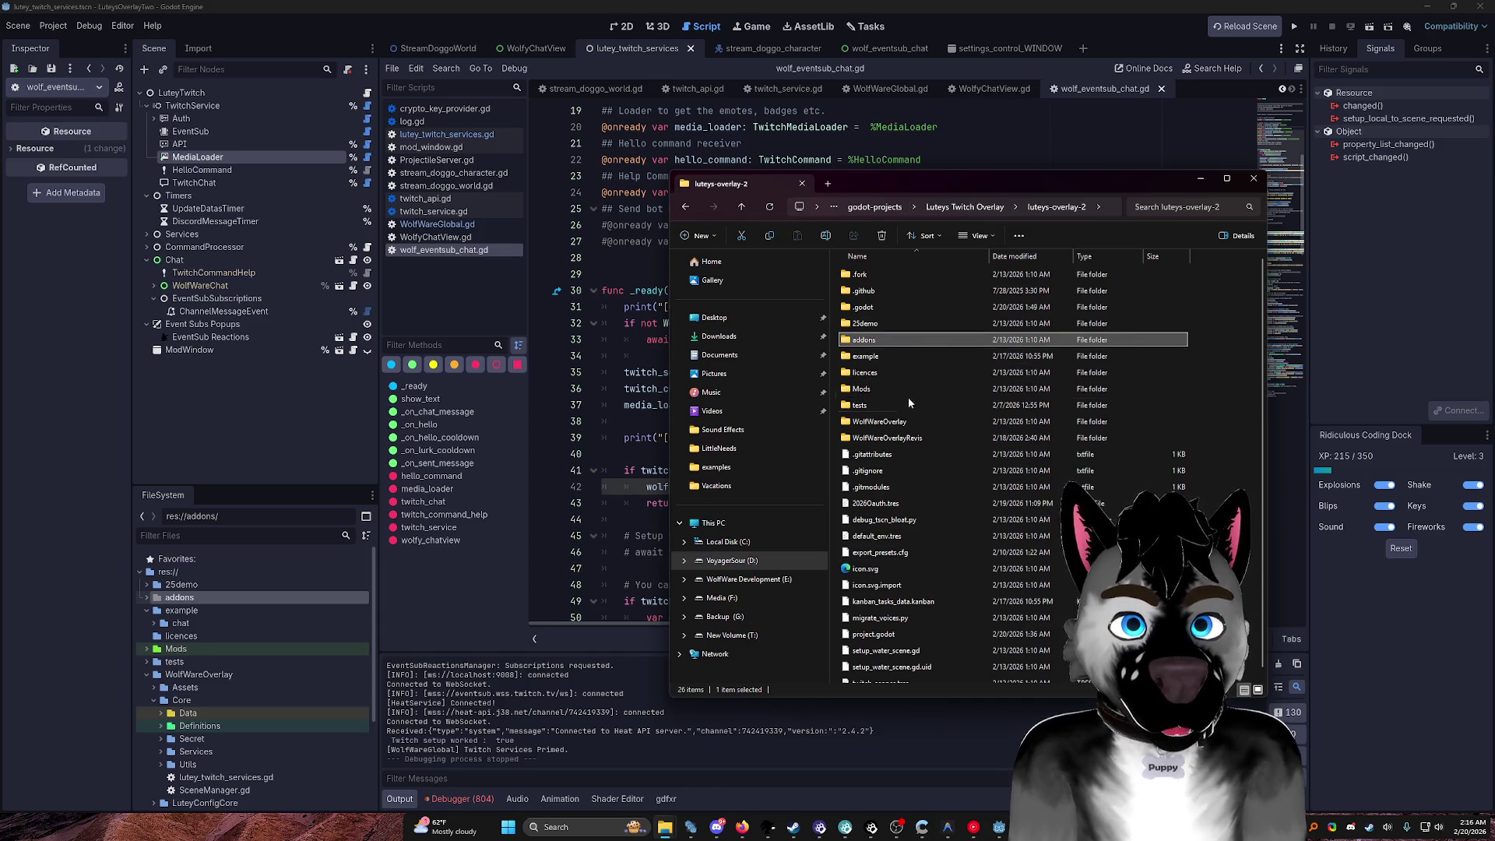
double_click(903, 421)
double_click(903, 324)
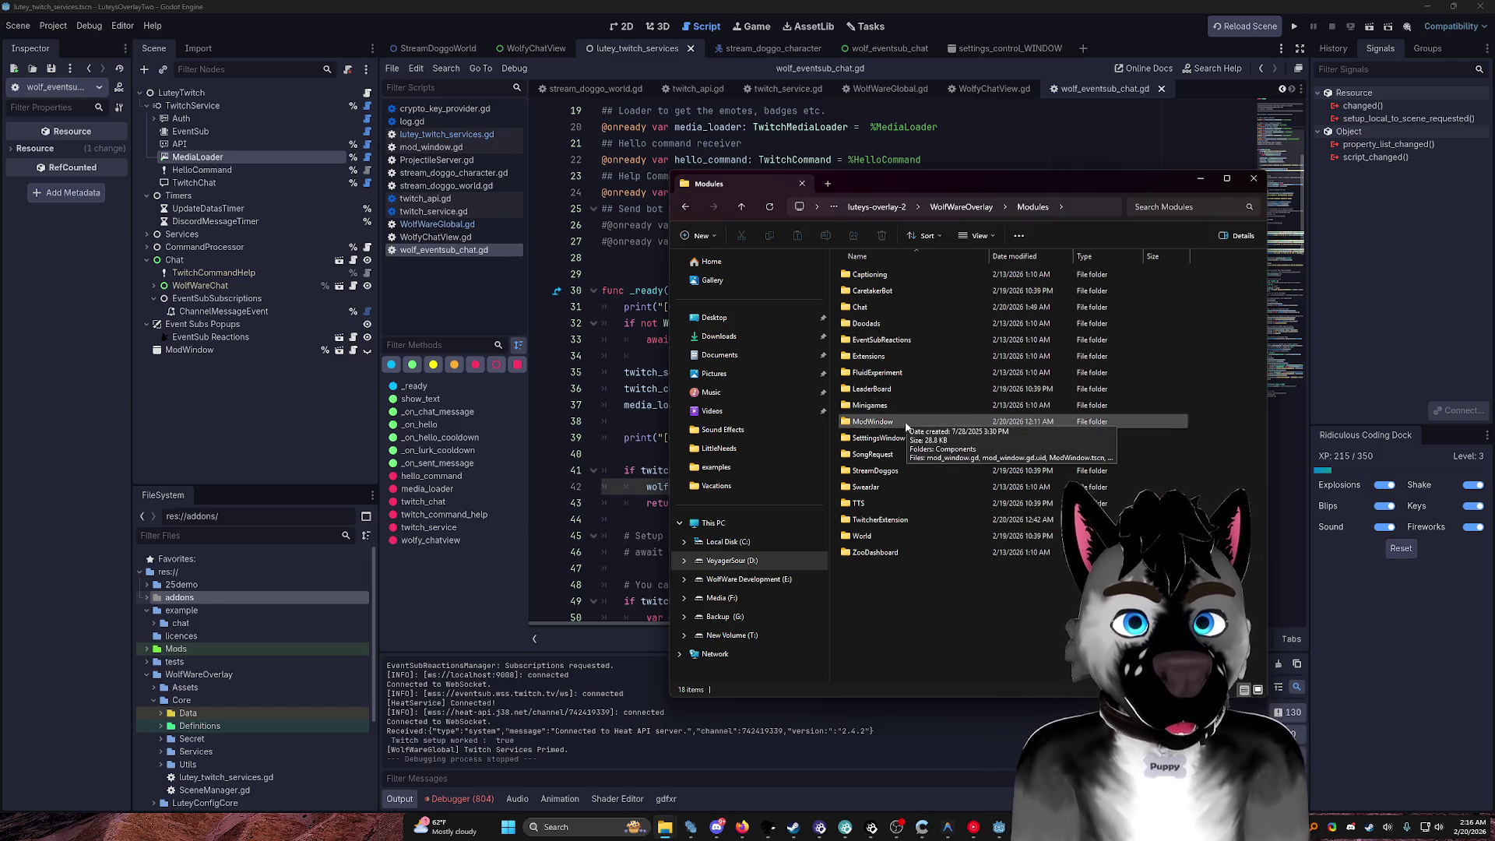
double_click(901, 454)
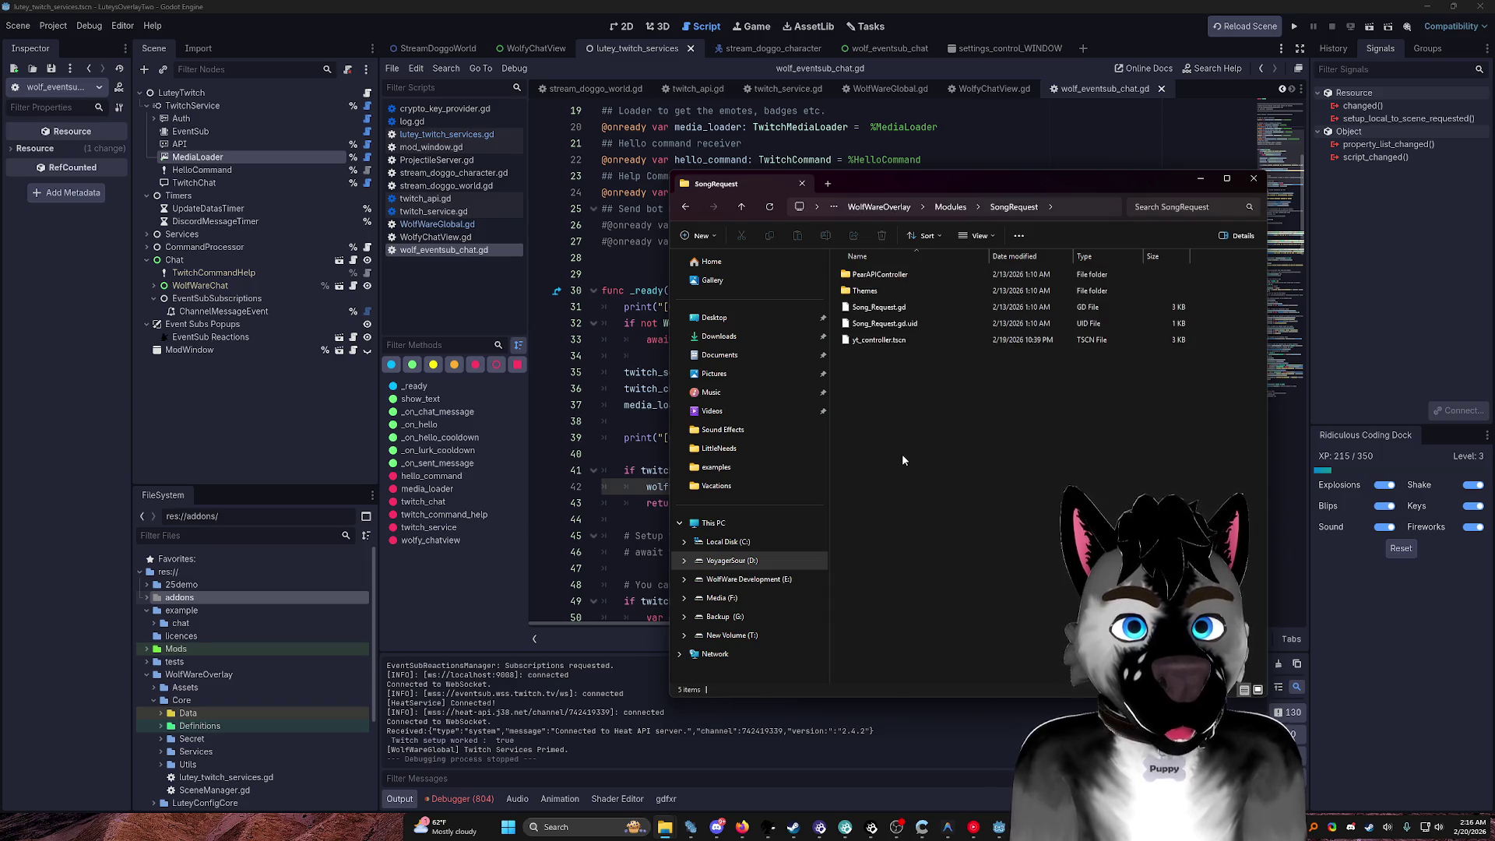
key(alt+Left)
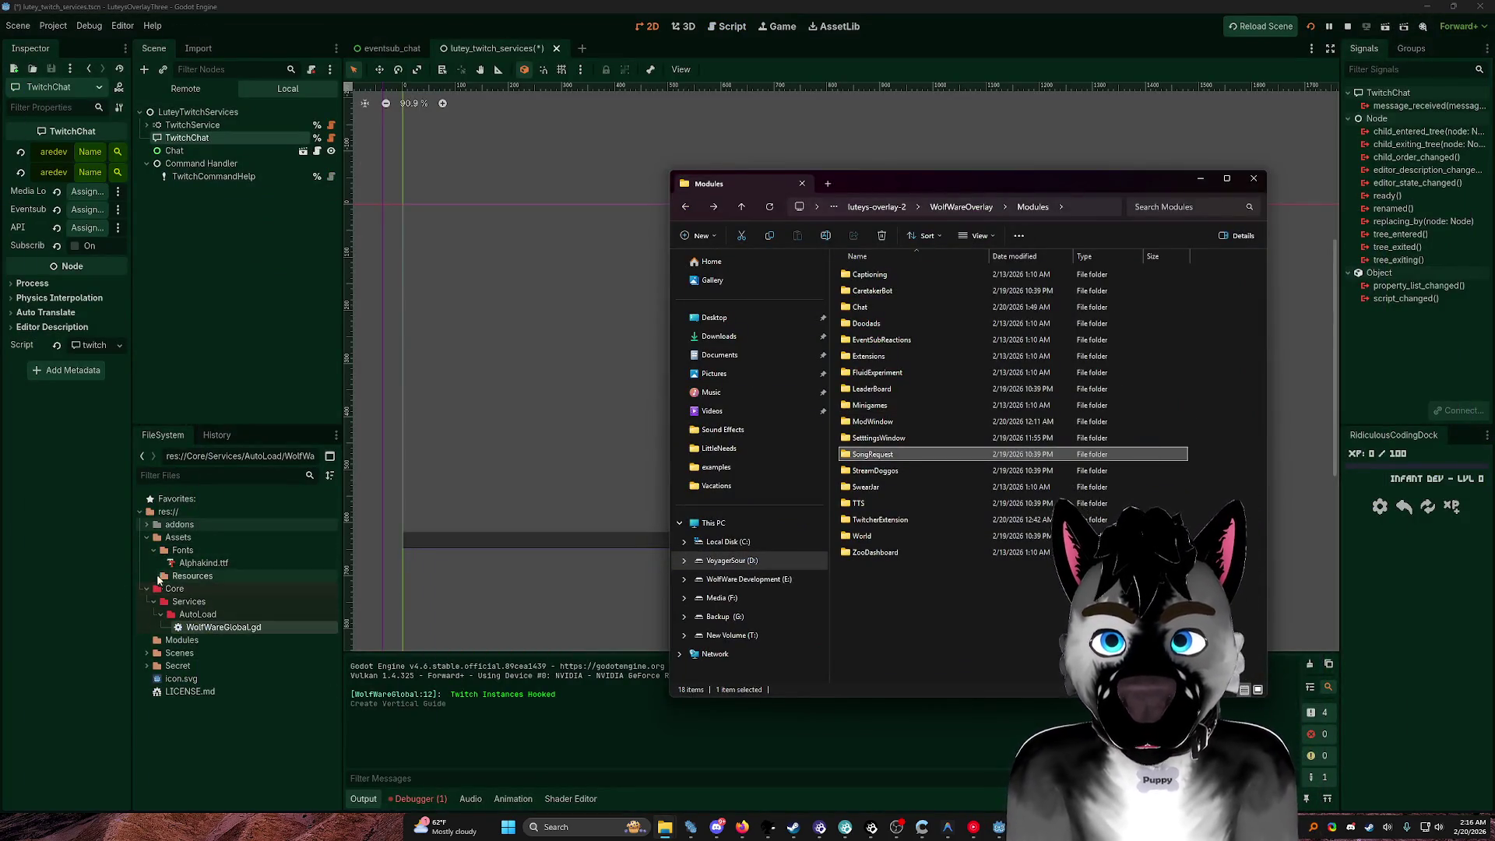
Step: Collapse Assets and Core, then drag SongRequest from Explorer into the project's Modules folder
click(146, 537)
click(146, 550)
click(184, 563)
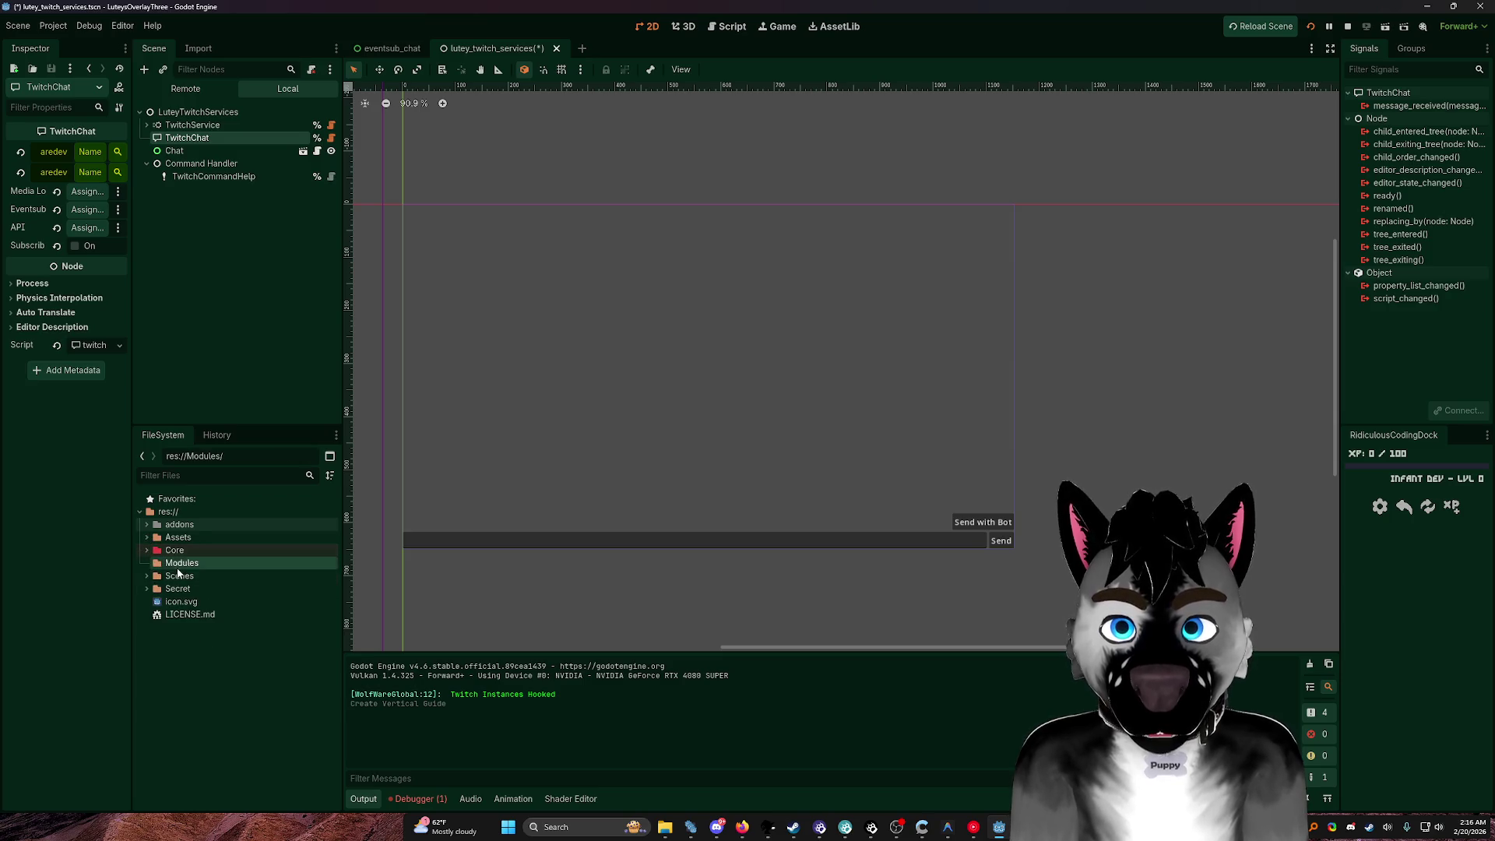
key(ctrl+alt+r)
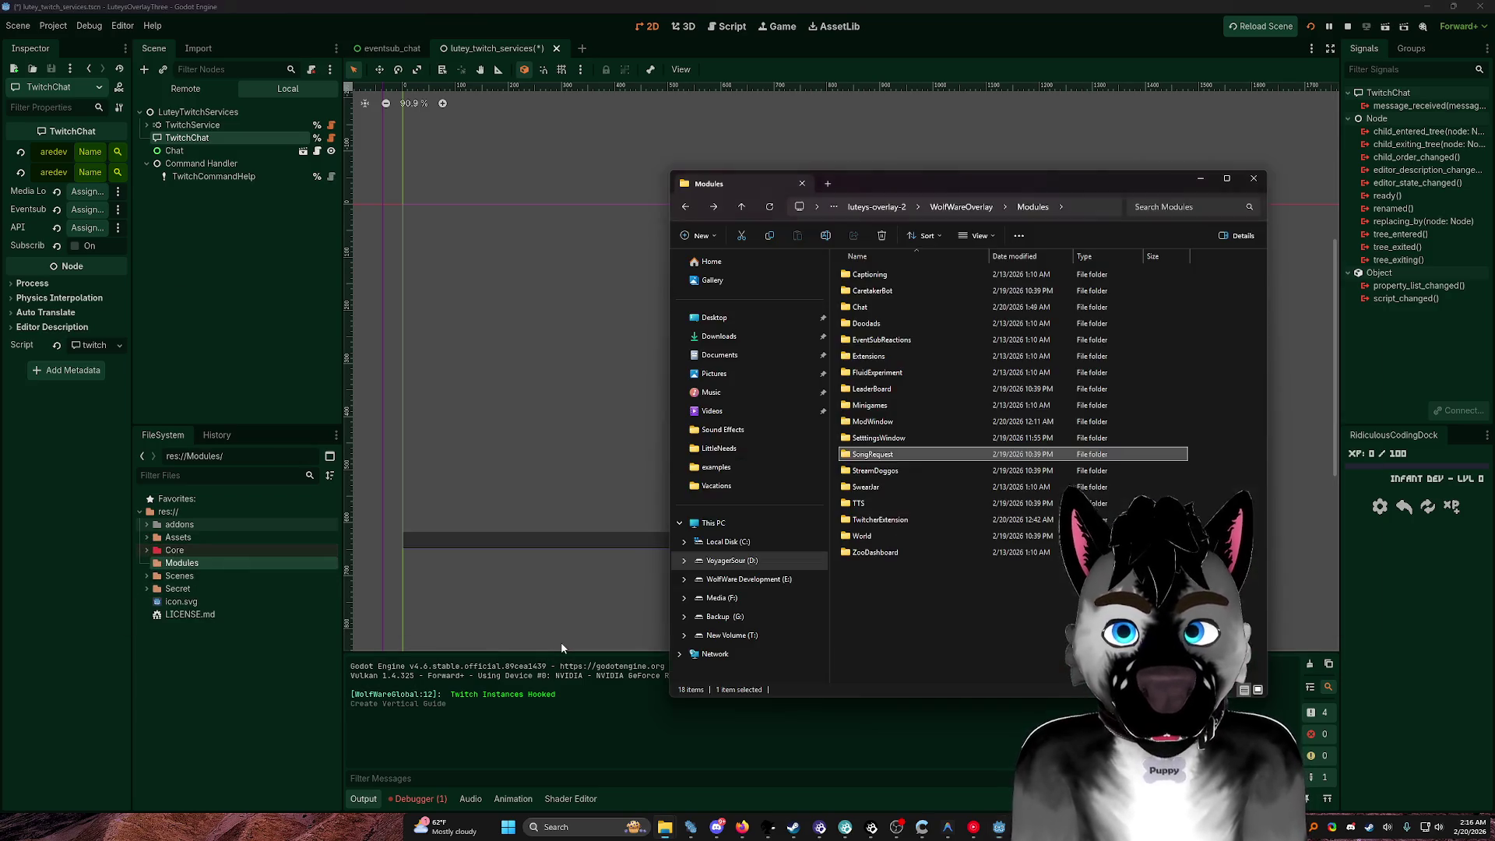
click(901, 454)
mouse_move(902, 451)
mouse_down()
mouse_move(950, 493)
mouse_move(218, 566)
mouse_up()
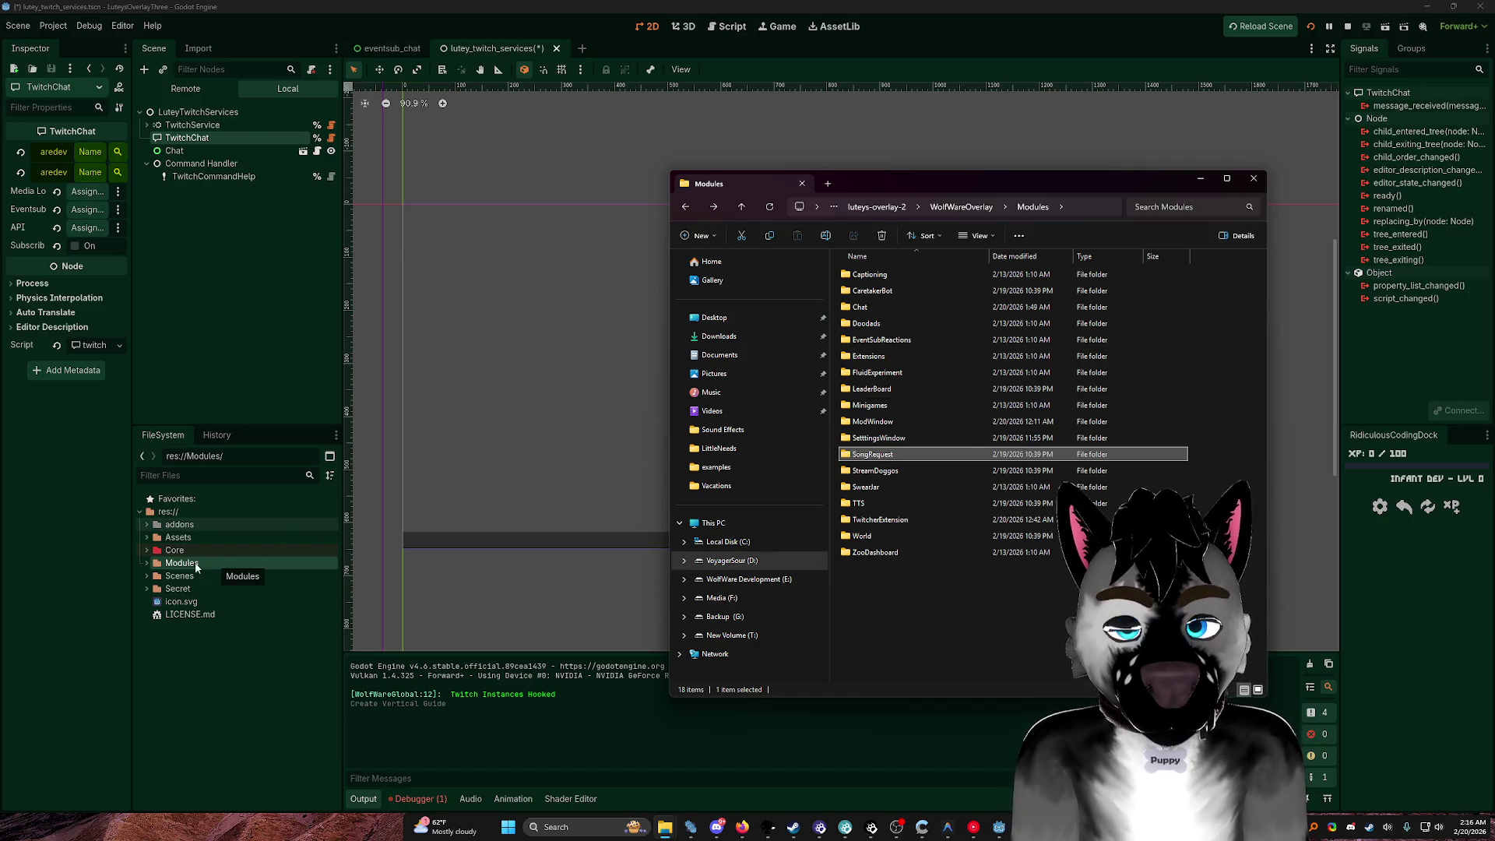
Step: Expand Modules > SongRequest in the FileSystem dock to show its contents
click(198, 562)
click(144, 563)
click(187, 576)
click(153, 576)
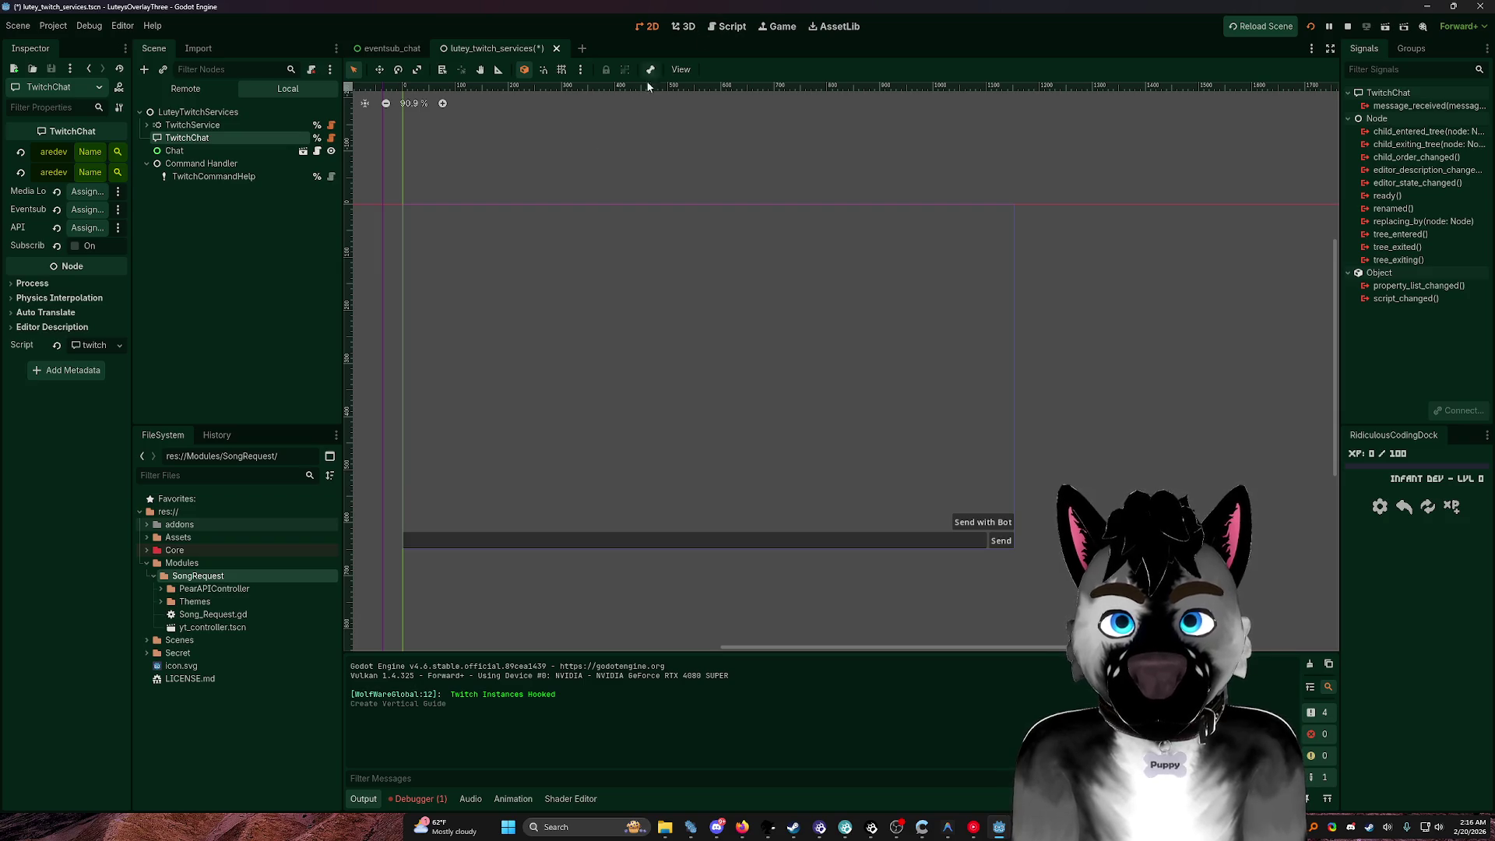
click(223, 266)
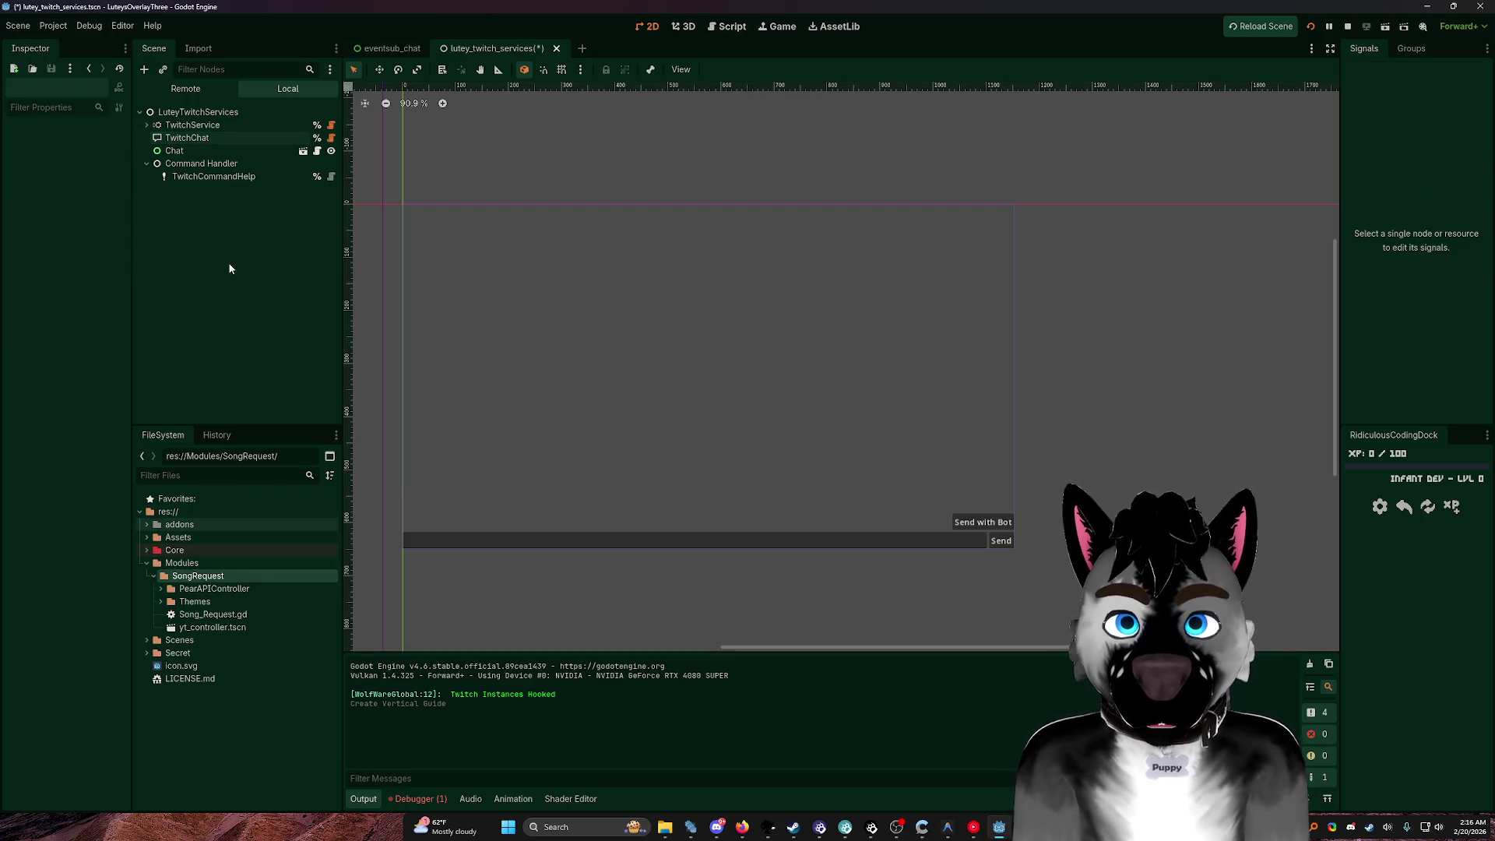
Step: Add the player_ui.tscn scene to the overlay via a 'Song' search
key(ctrl+shift+o)
text(Song)
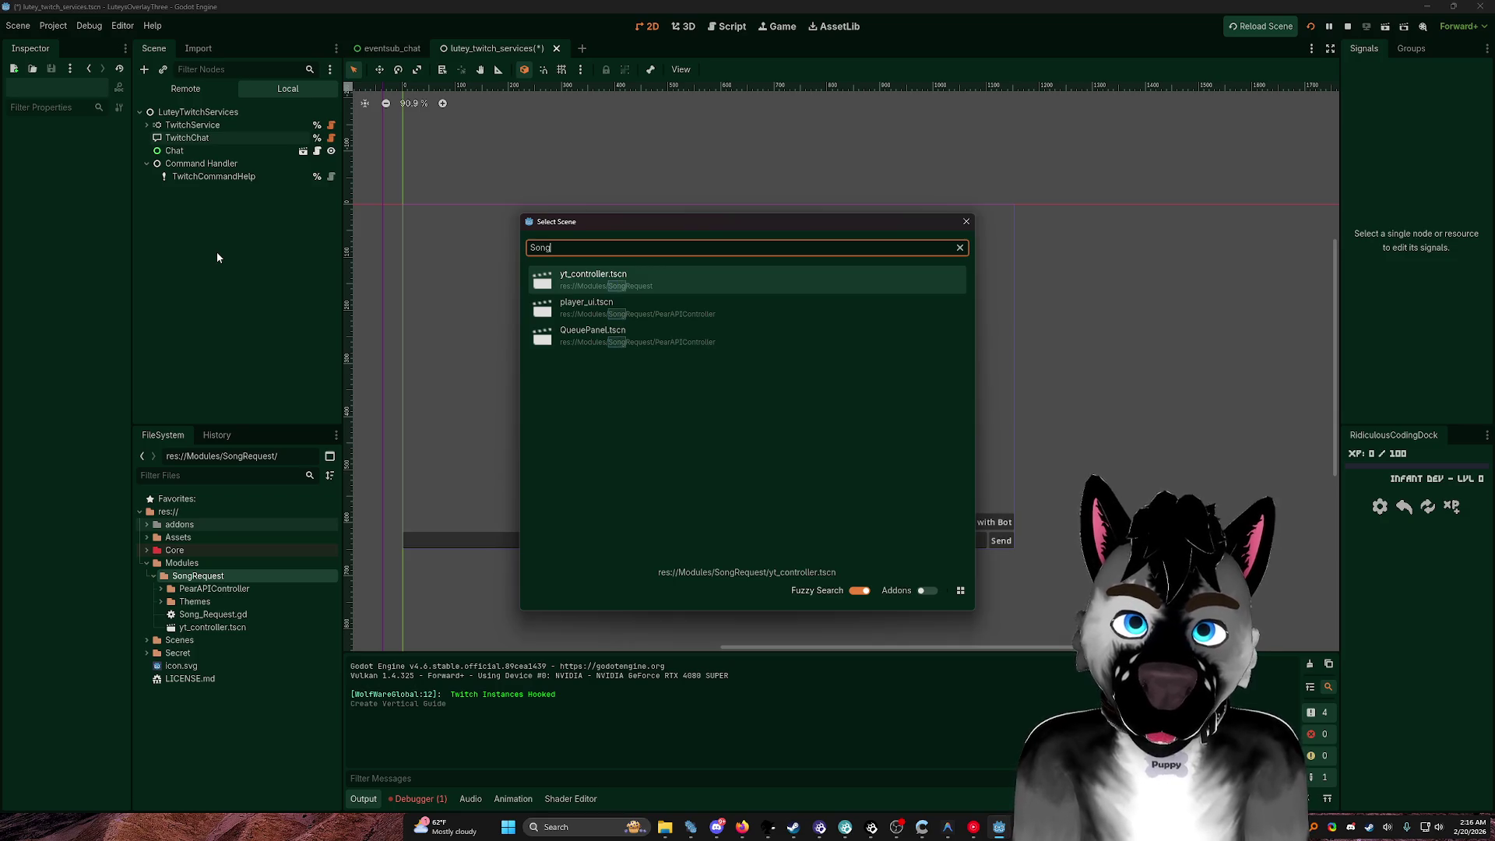
double_click(673, 319)
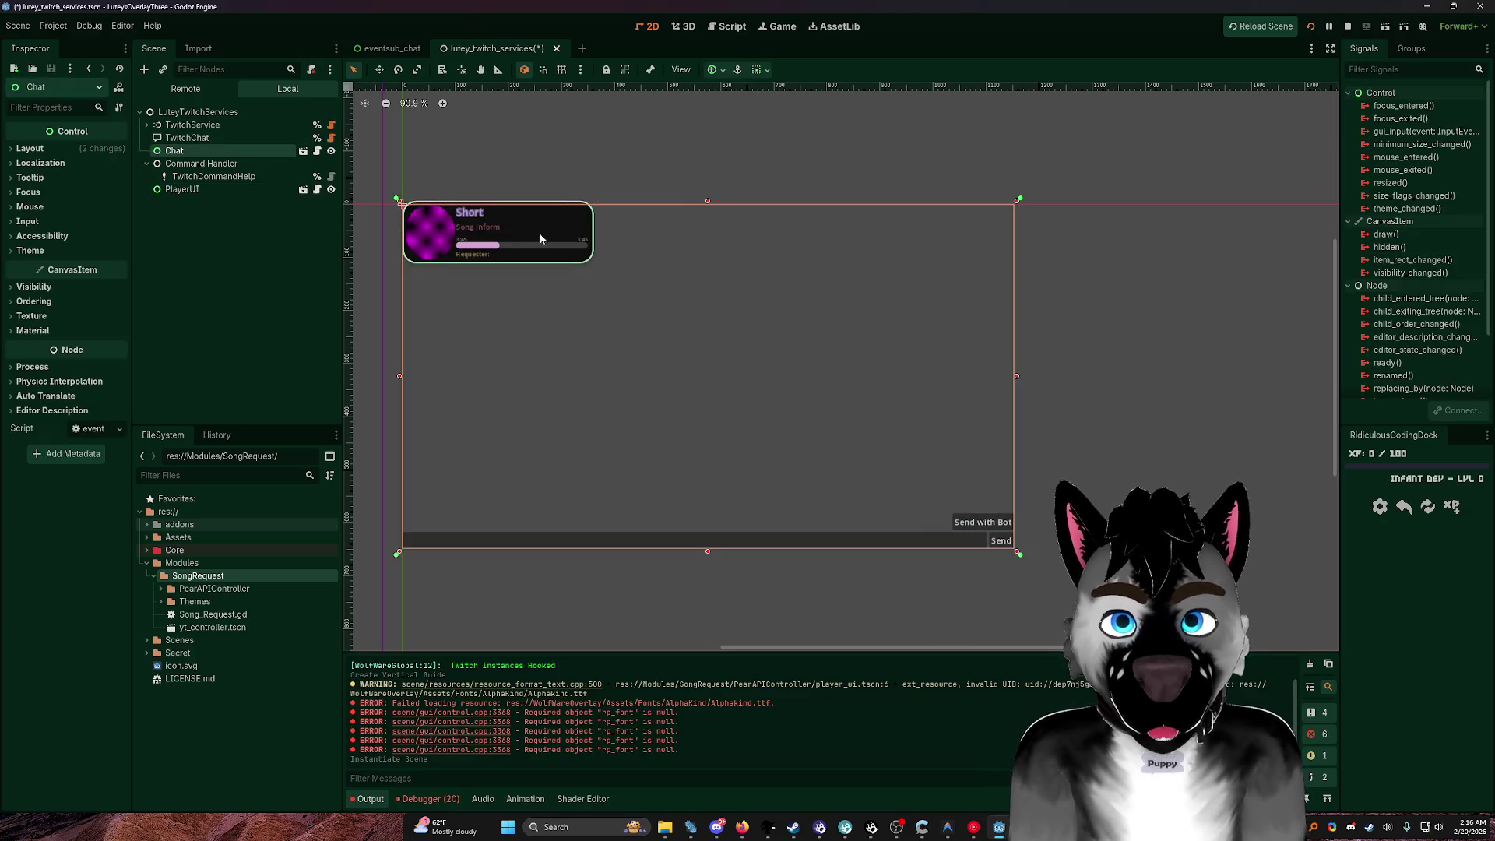
Step: Move the PlayerUI panel to the canvas centre and run the project
click(182, 189)
key(w)
mouse_move(511, 235)
mouse_down()
mouse_move(622, 349)
mouse_move(684, 368)
mouse_up()
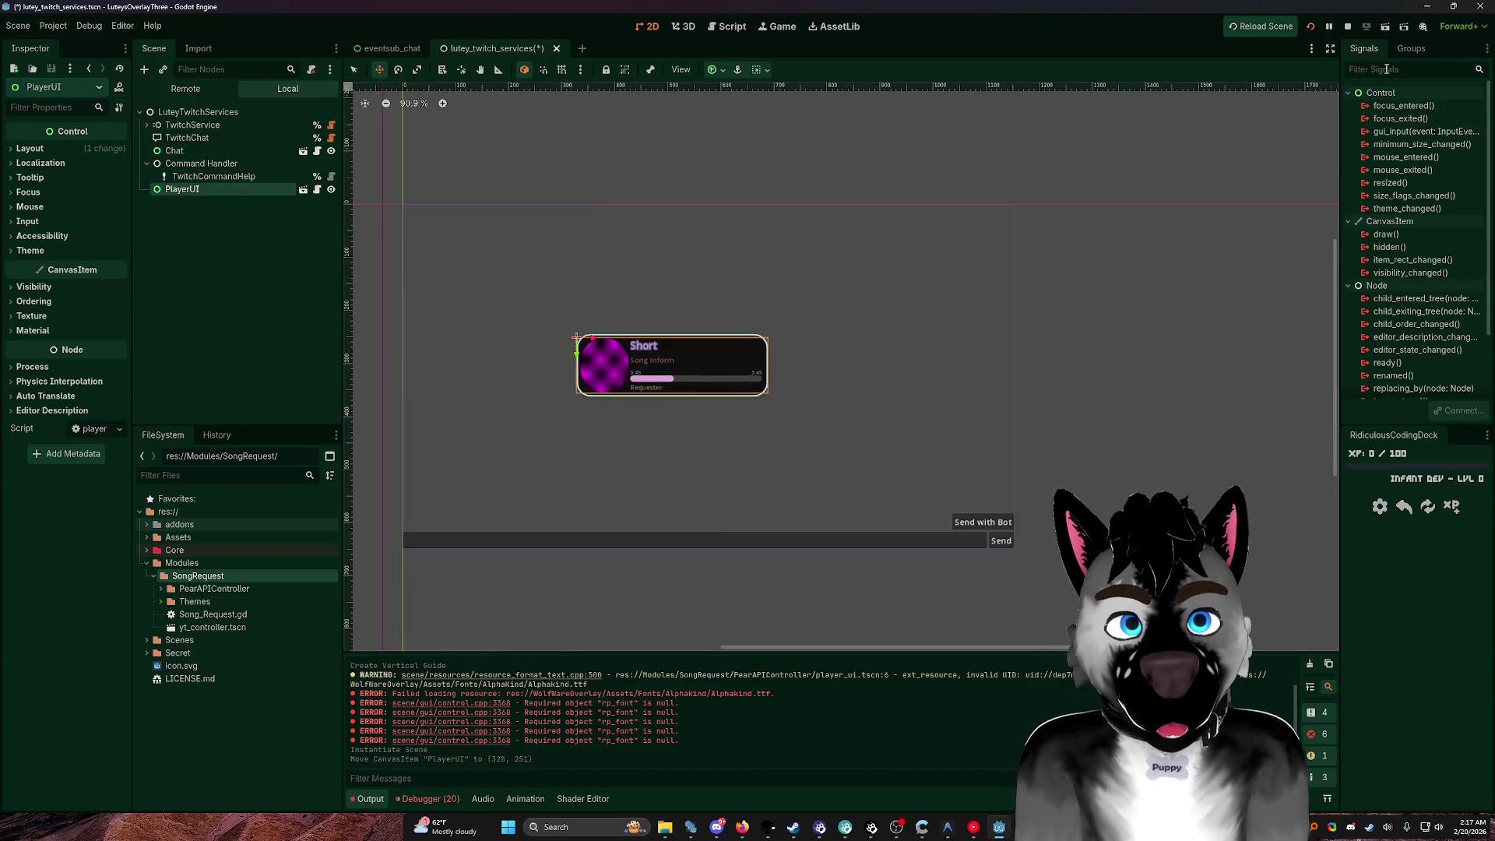
click(1347, 28)
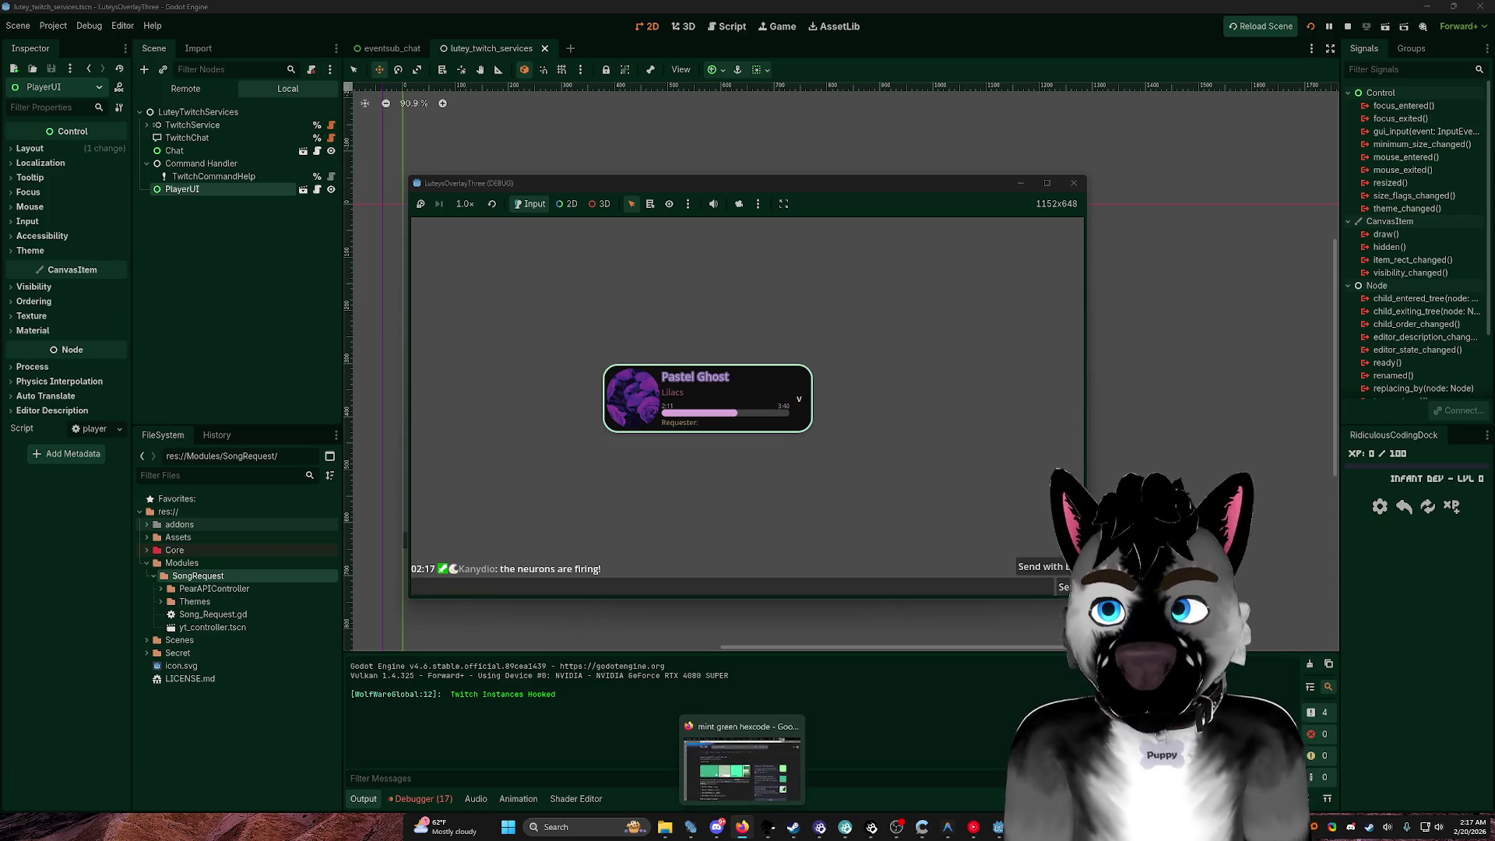
click(742, 827)
Step: Search 'godot panel gradient' and read the Godot forum result on gradient backgrounds
drag(740, 191, 567, 204)
click(450, 284)
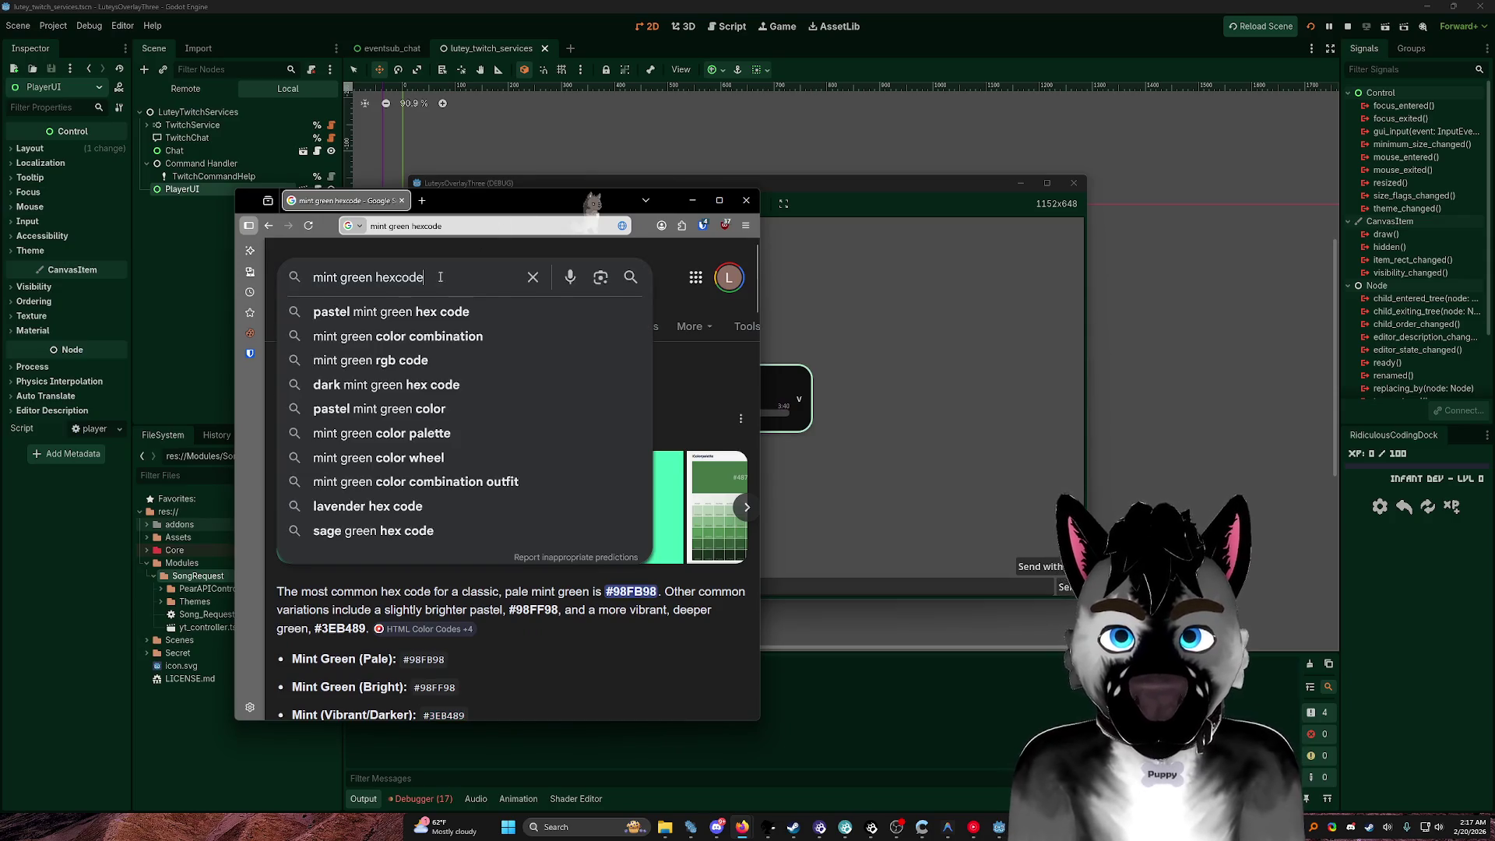
key(ctrl+a)
text(godo)
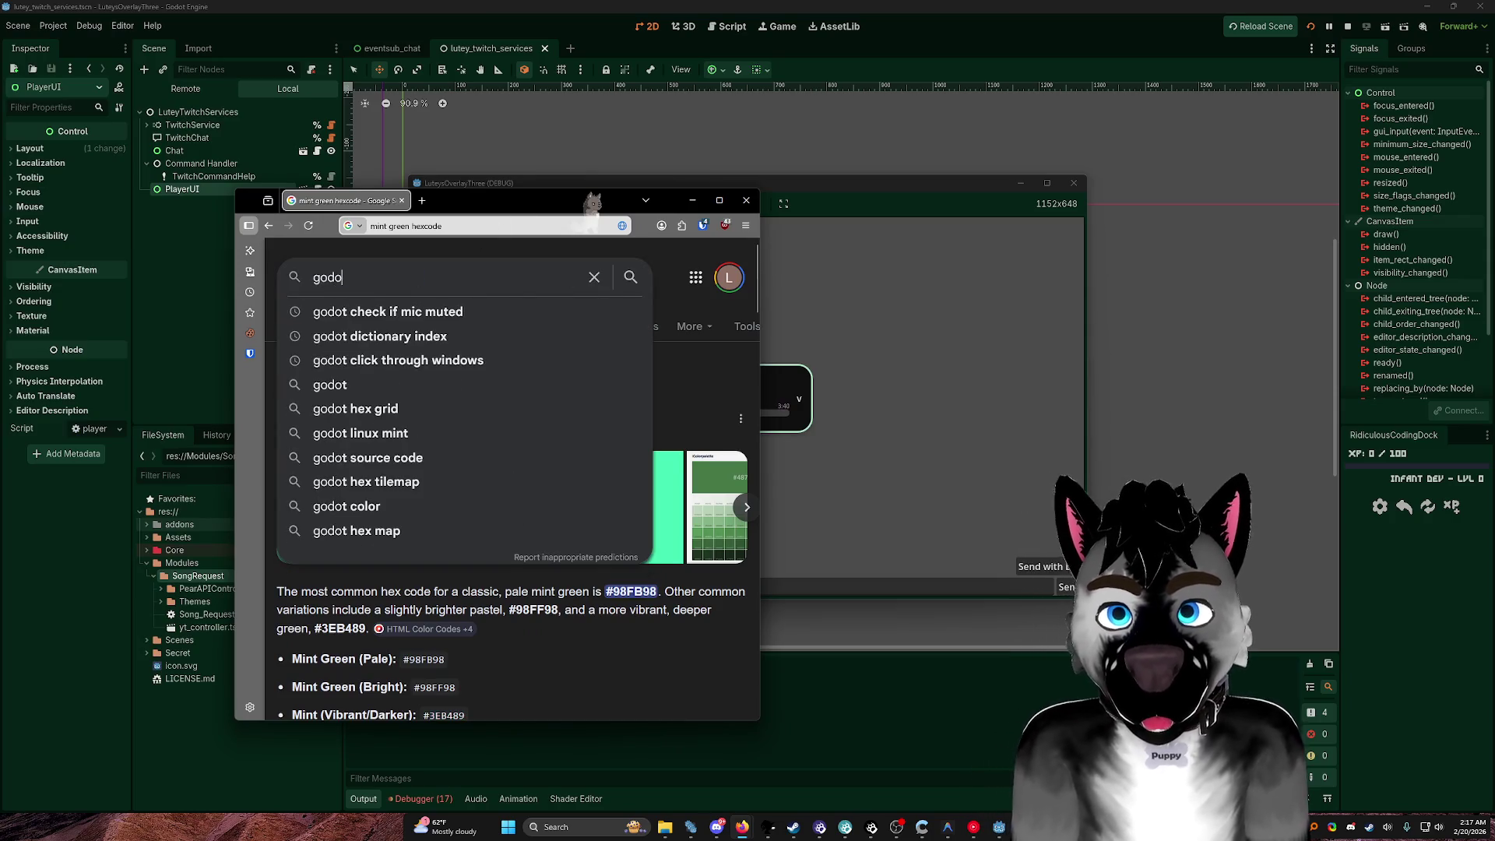
text(t pa)
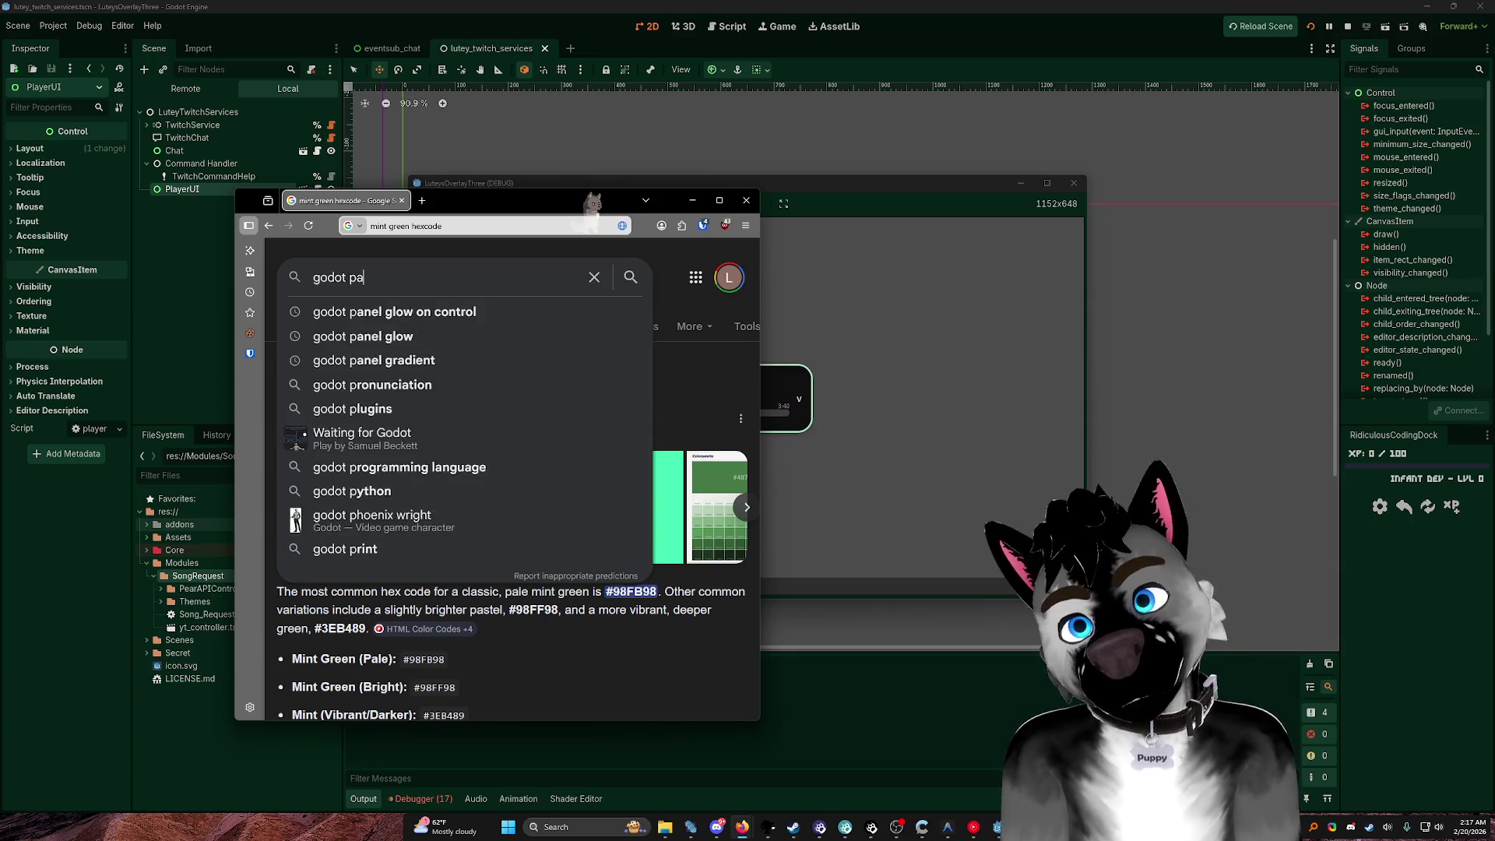
text(nel gradient)
key(Return)
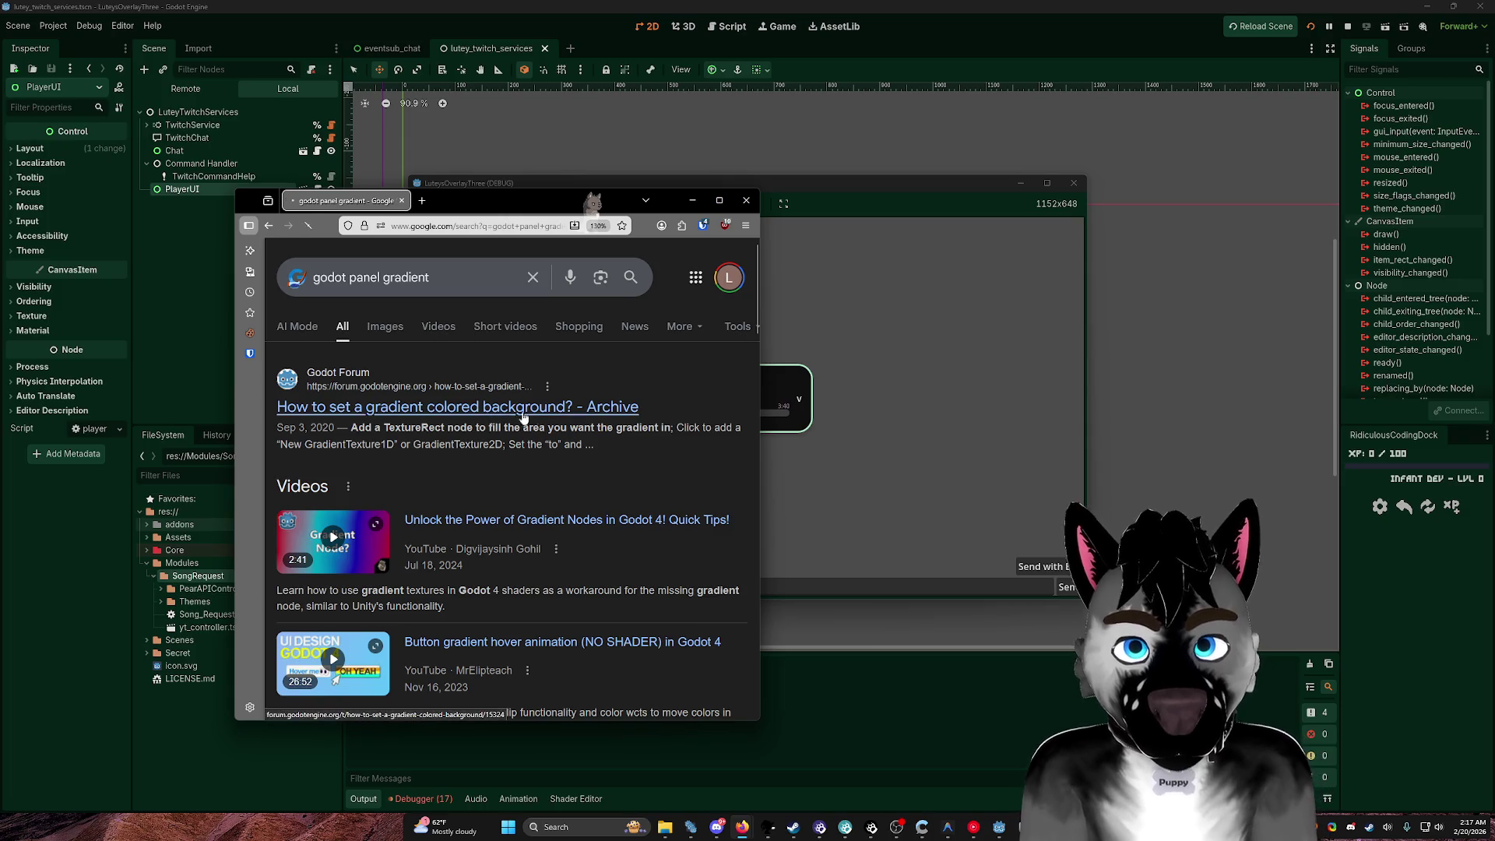
click(545, 409)
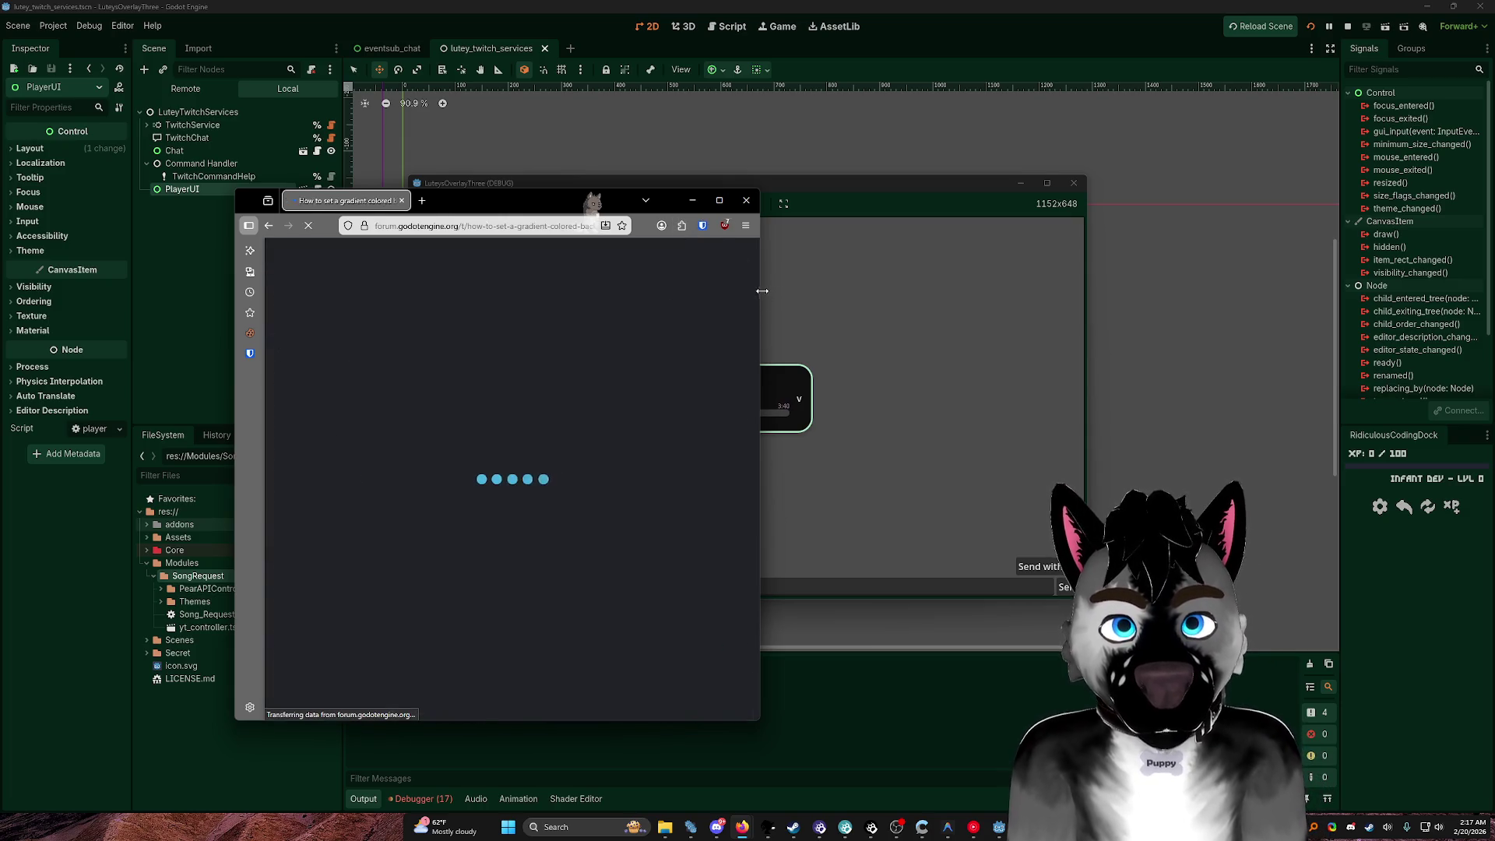
drag(762, 290, 975, 292)
scroll(654, 449, down, 5)
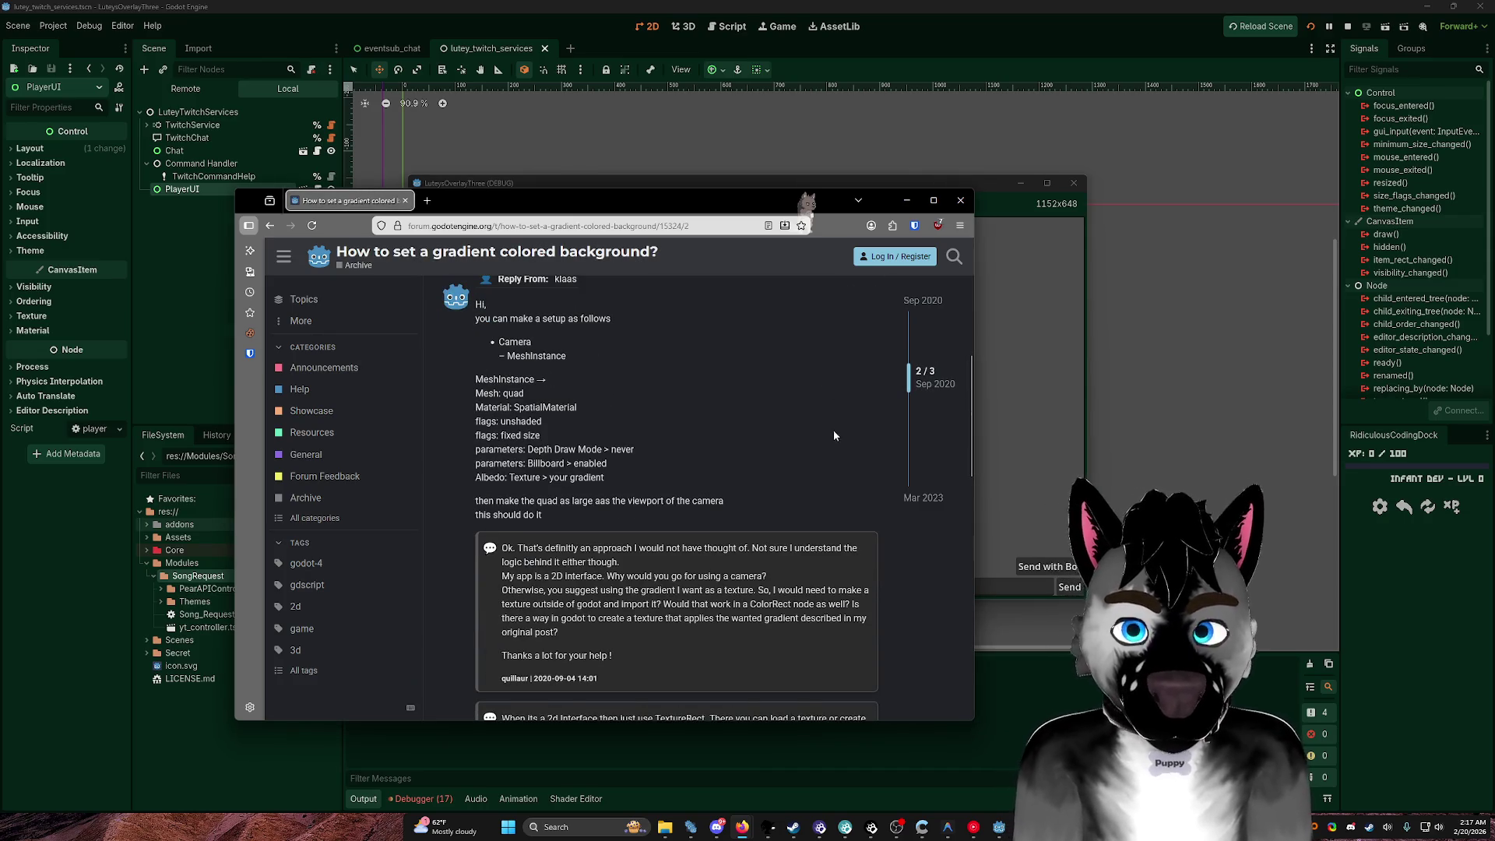
Step: Read the Reddit thread on StyleBoxFlat gradients, go back, and minimize Firefox
key(alt+Left)
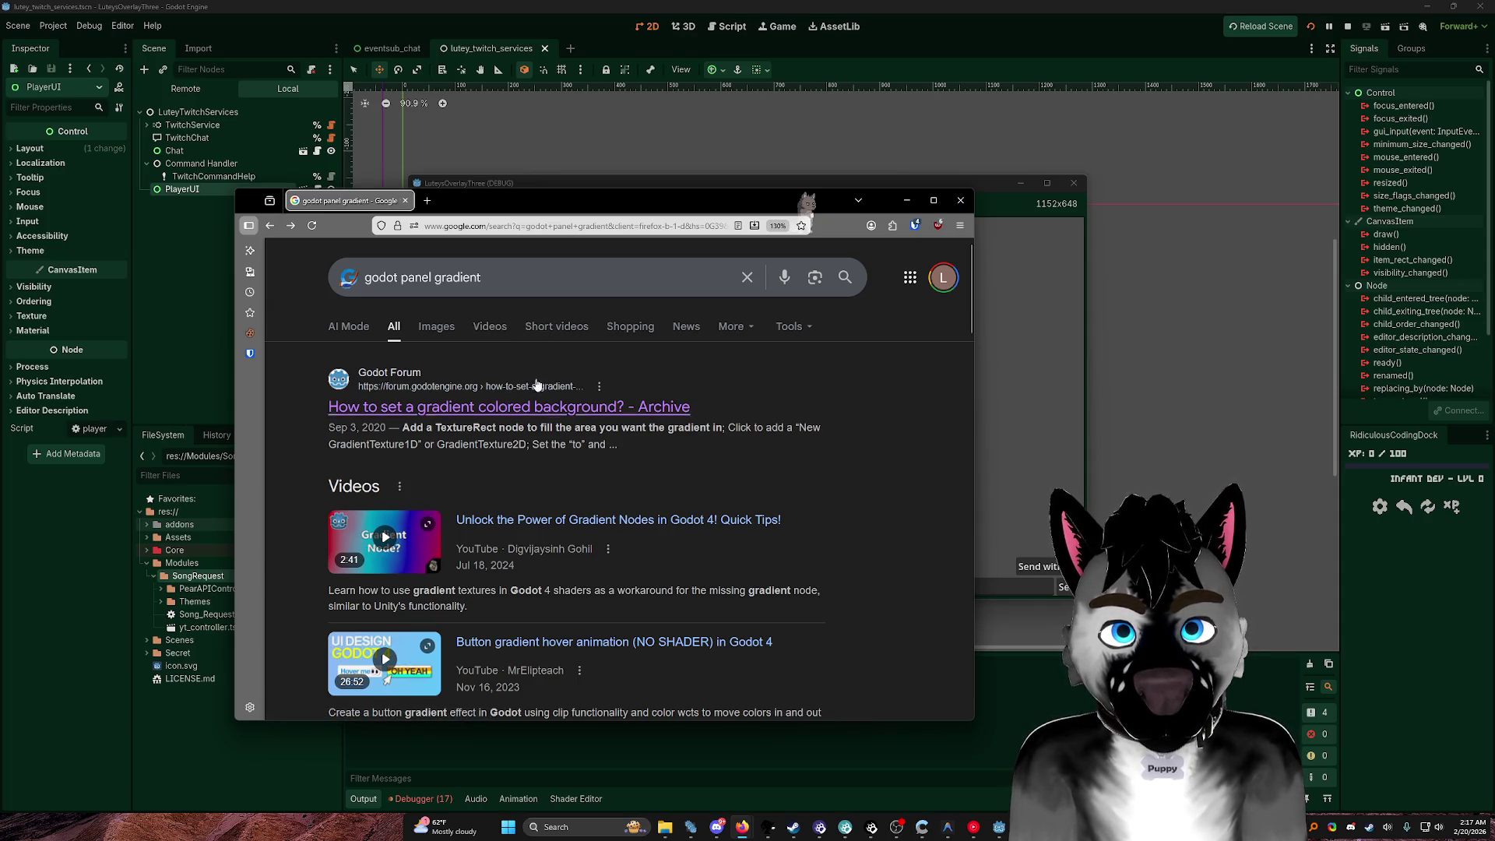
scroll(621, 429, down, 3)
scroll(621, 429, down, 5)
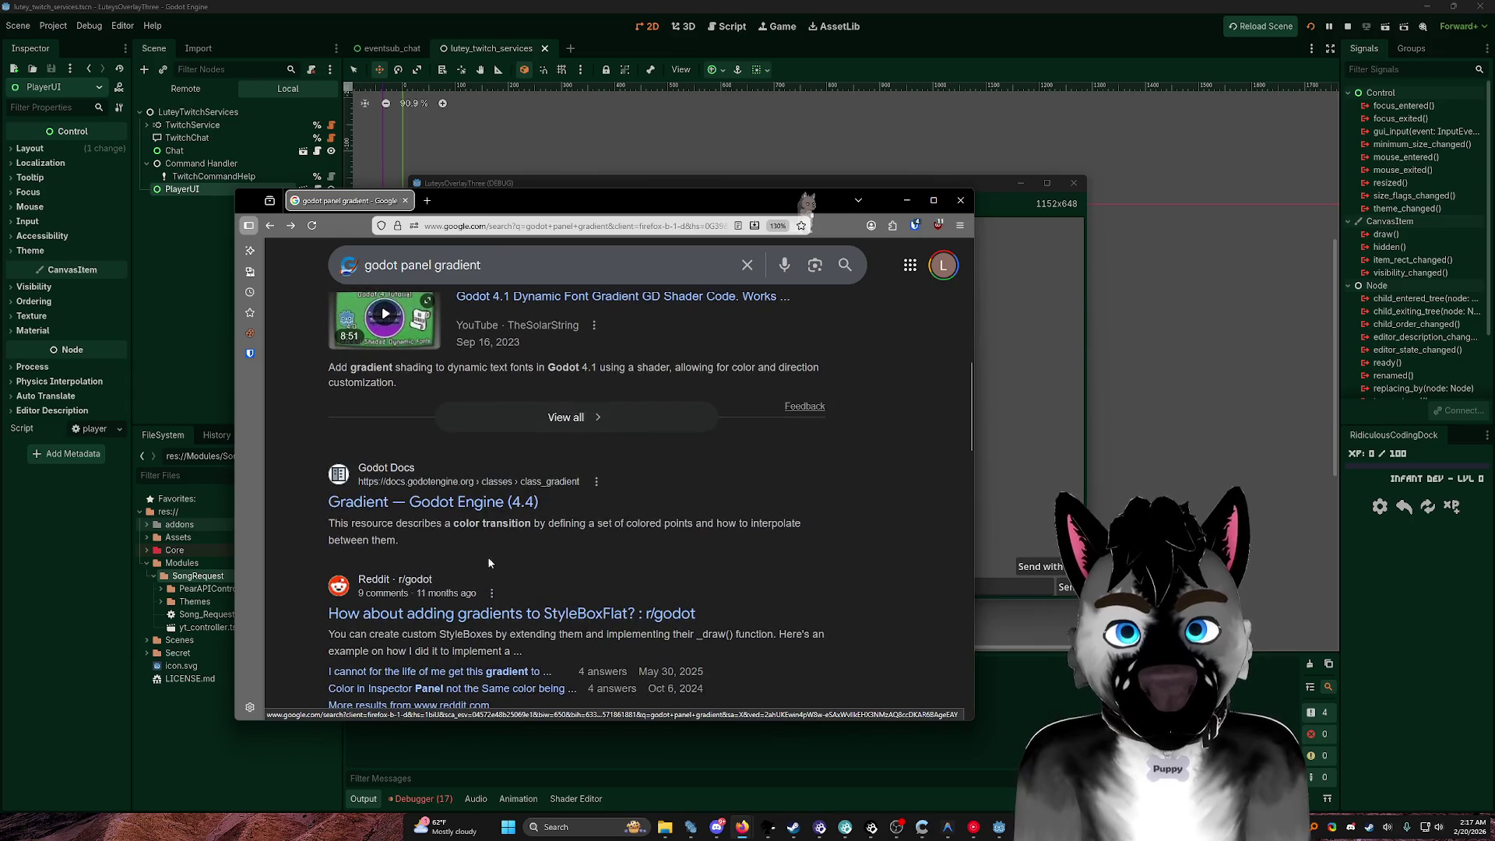
click(557, 615)
scroll(615, 479, down, 3)
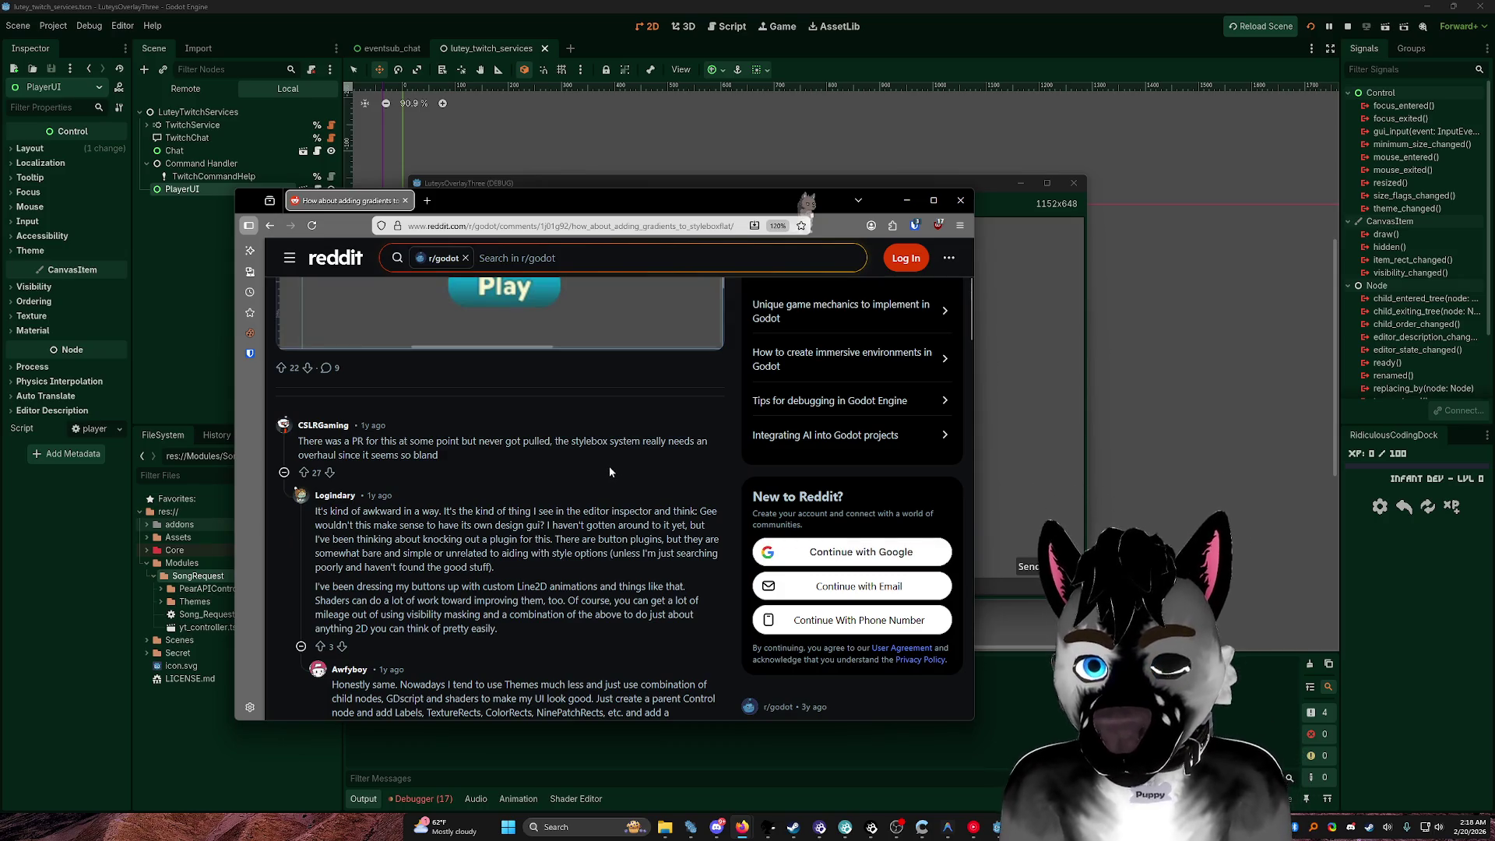
scroll(501, 488, down, 3)
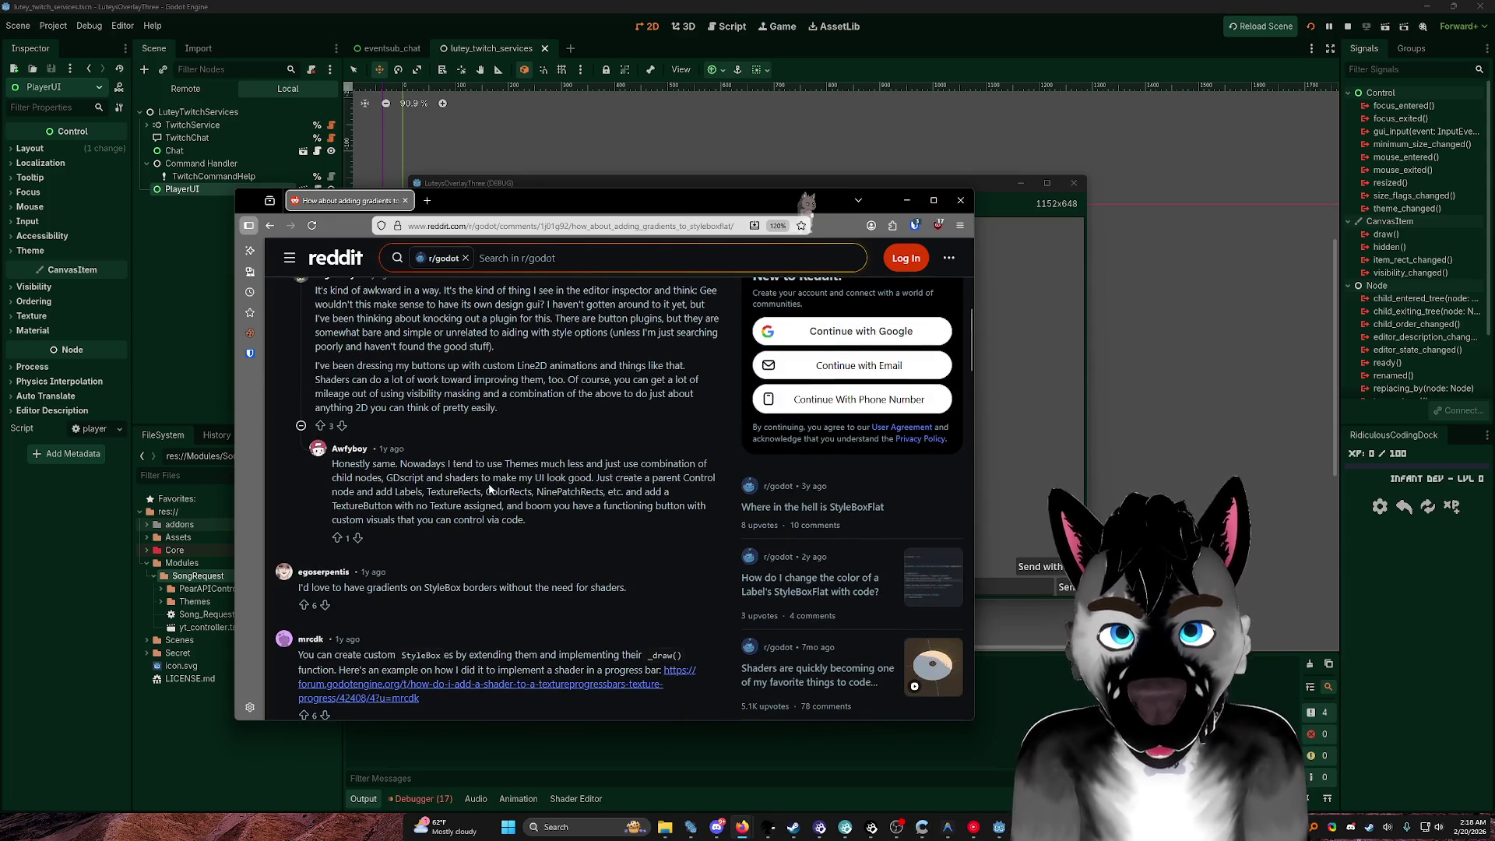
scroll(490, 488, down, 4)
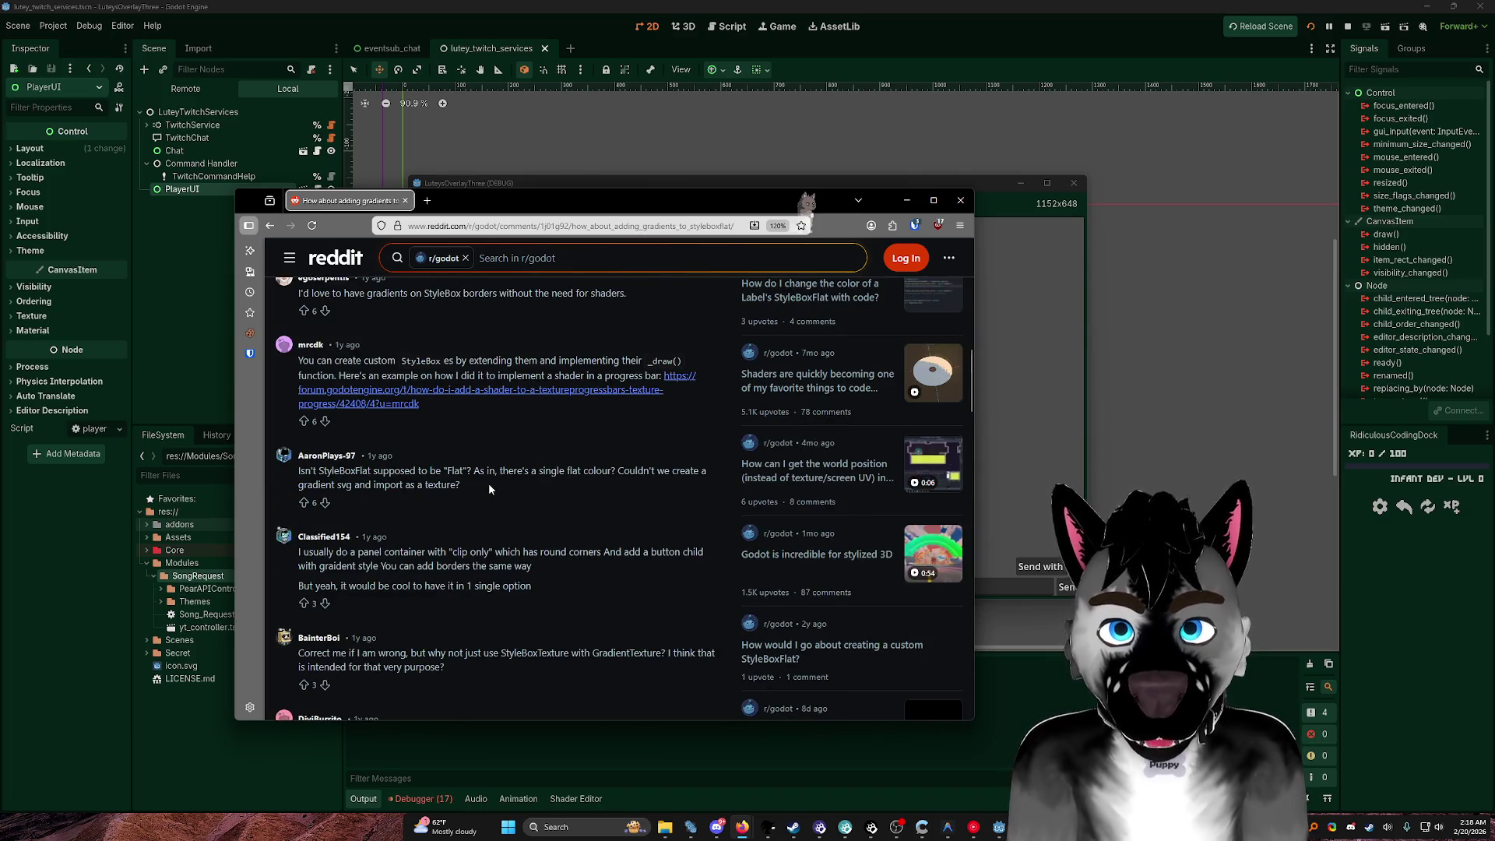
key(alt+Left)
click(906, 200)
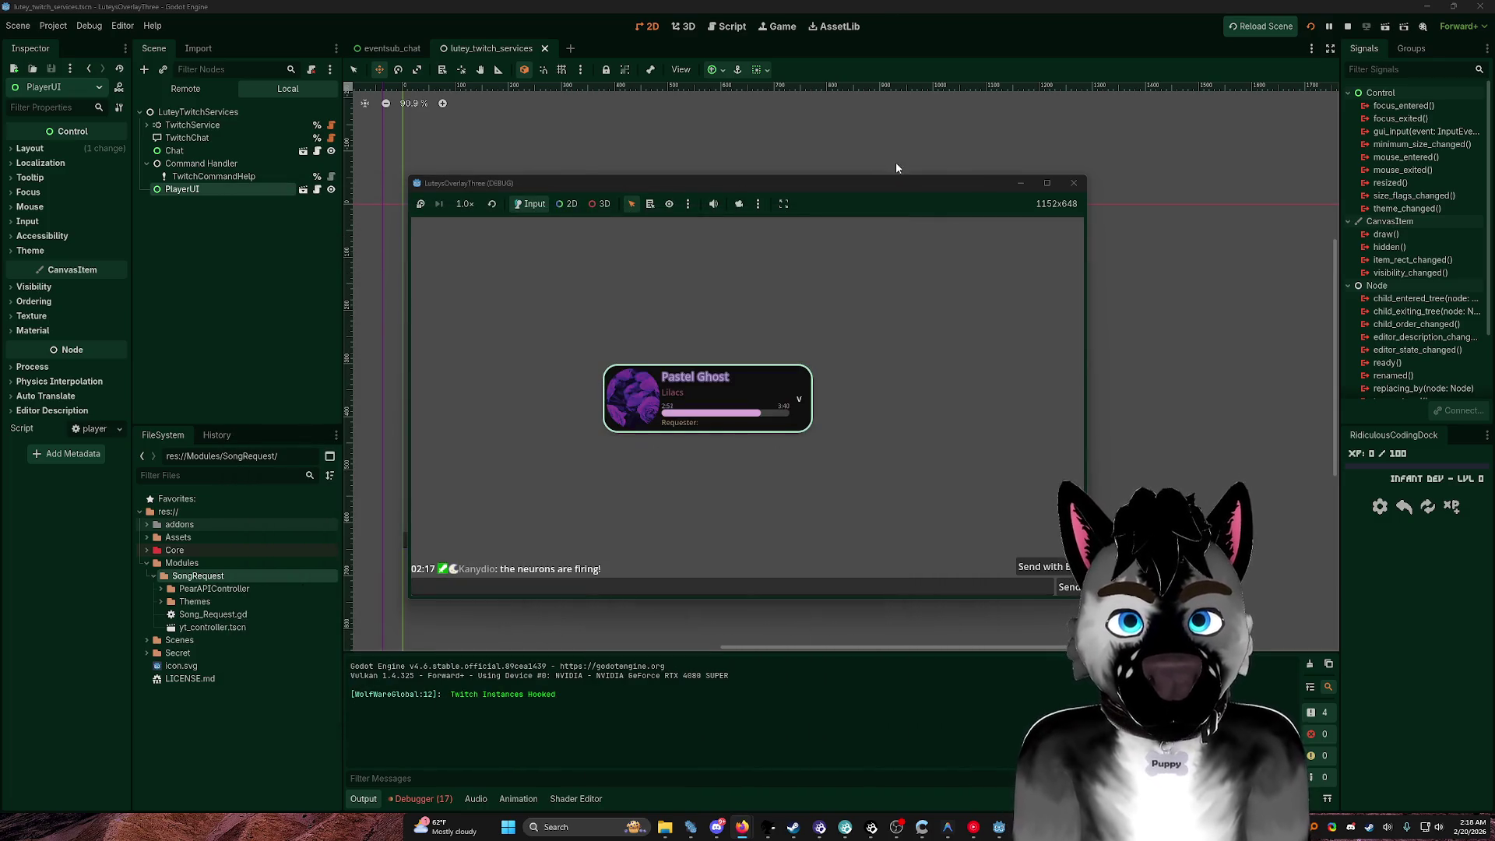
Step: Minimize the running game and start a new scene with a User Interface Control root
click(1020, 182)
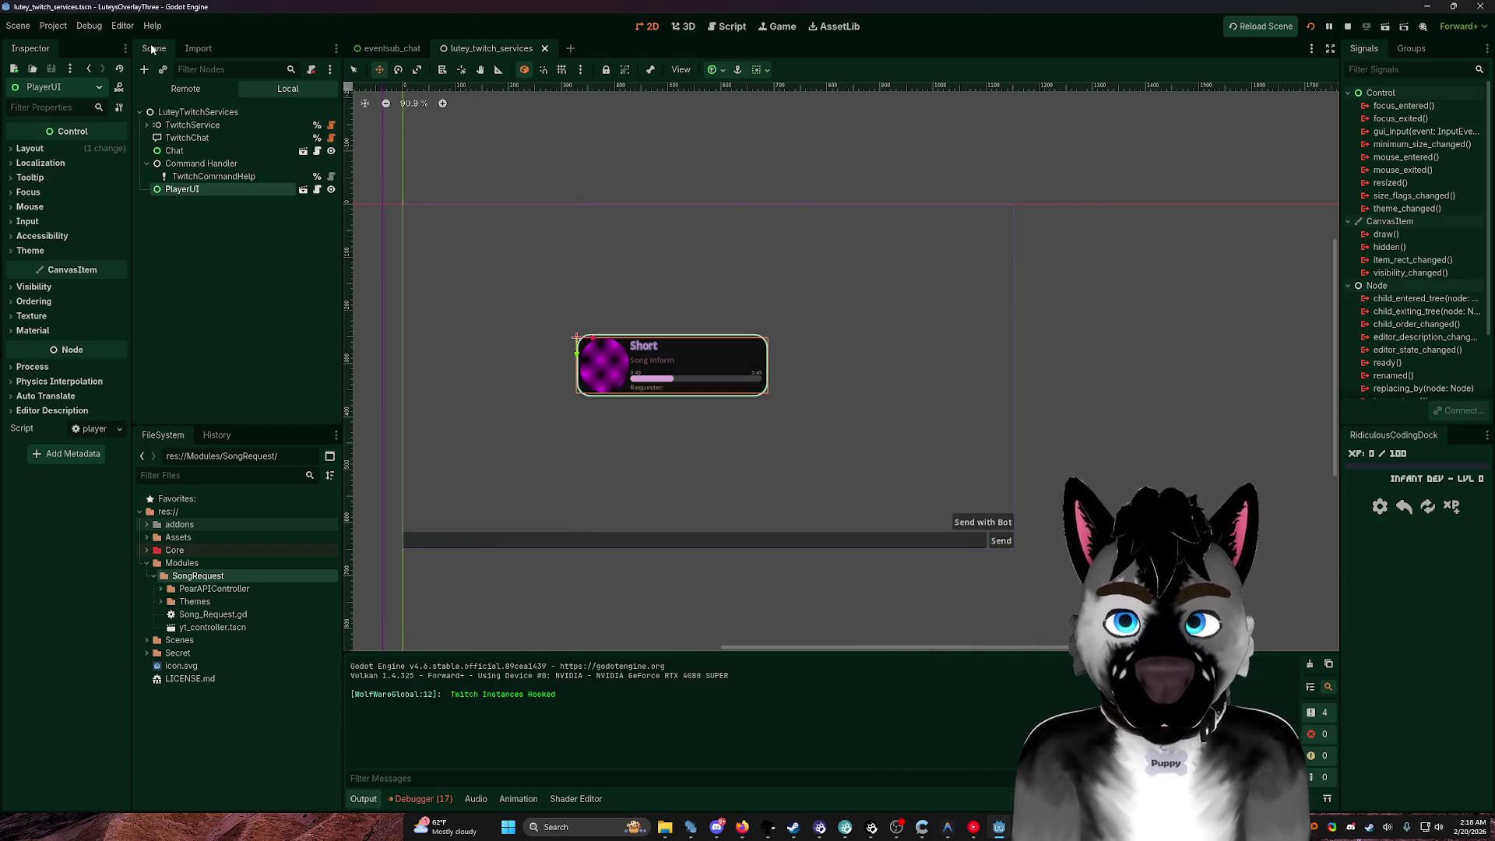
click(750, 29)
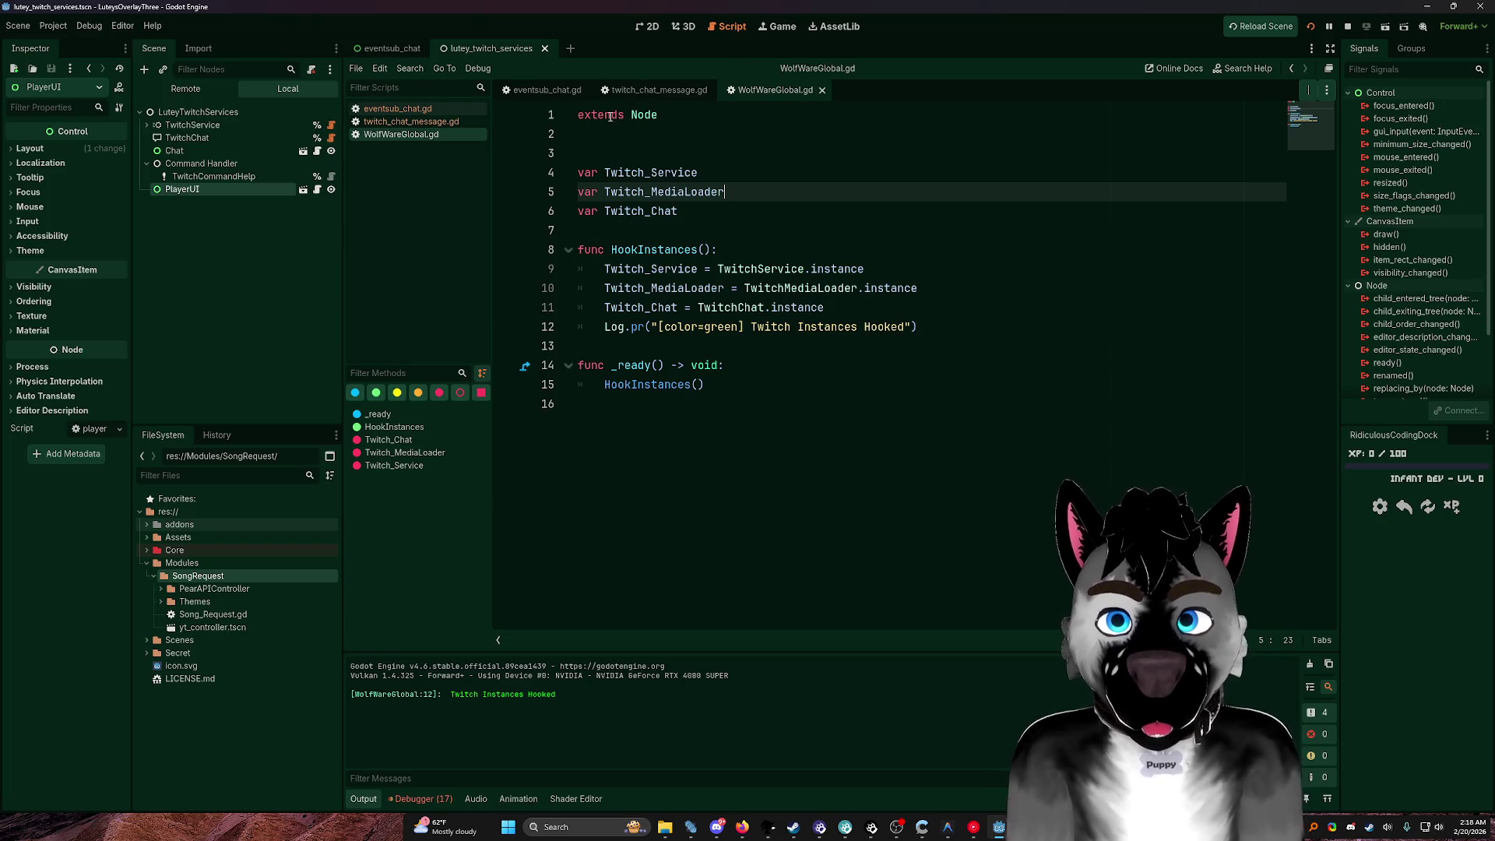
click(570, 49)
click(650, 26)
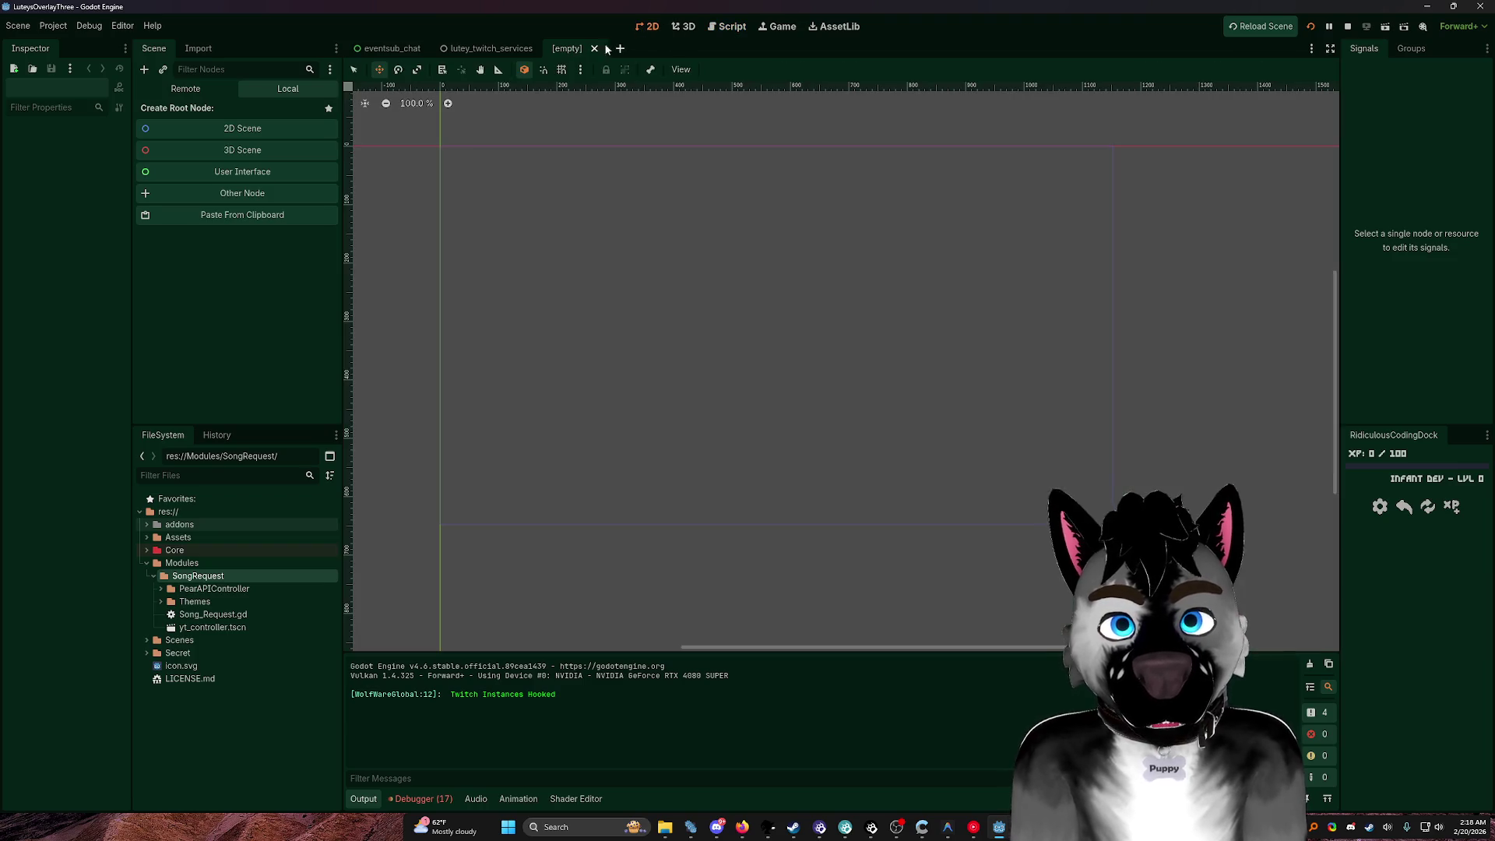
click(258, 173)
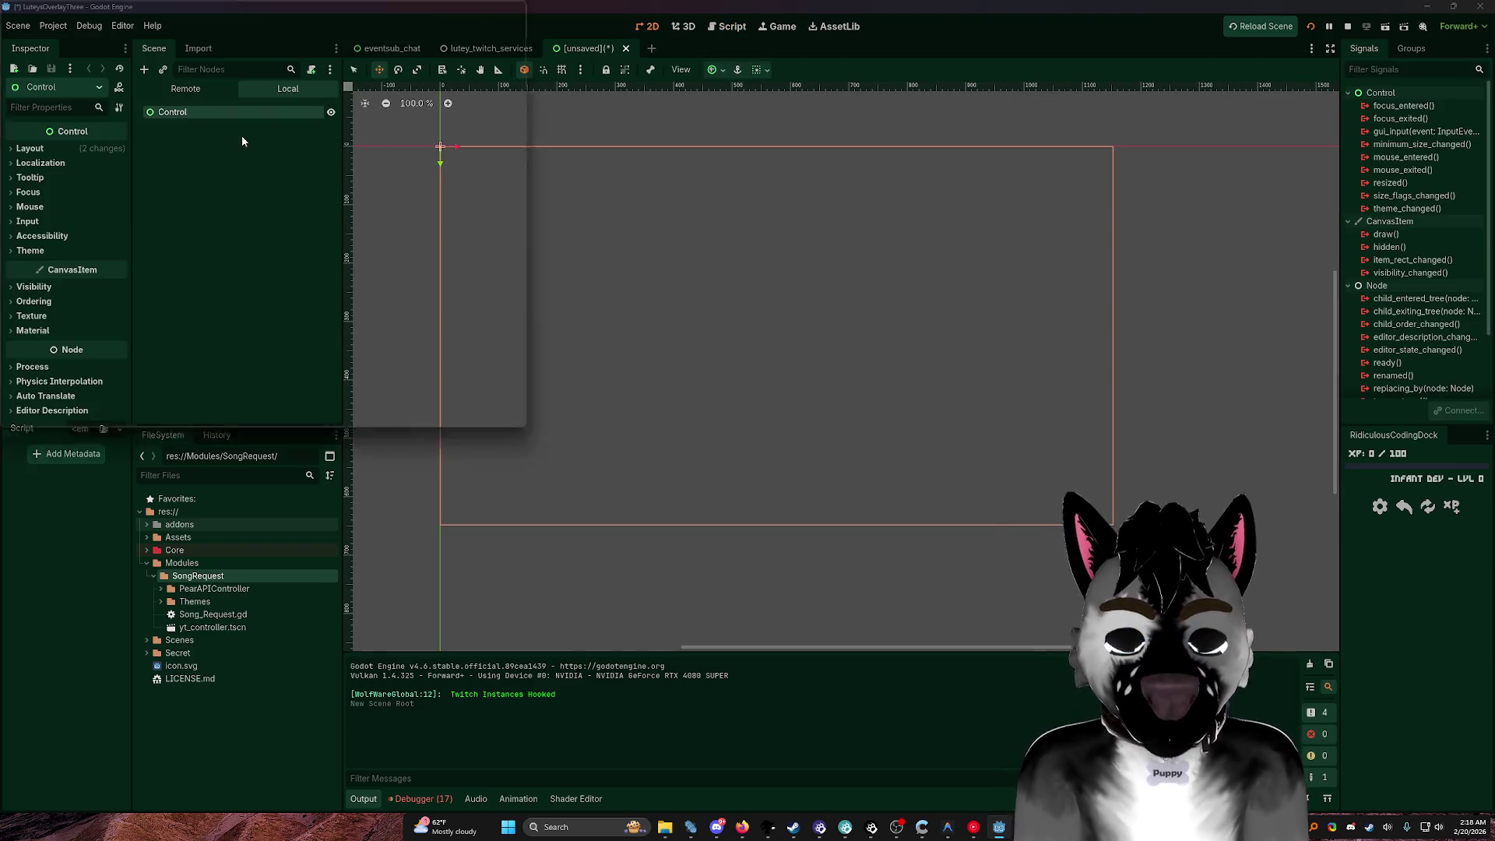
Step: Add a RichTextLabel child under Control with the text 'bonk bonk q'
key(ctrl+a)
text(richtext)
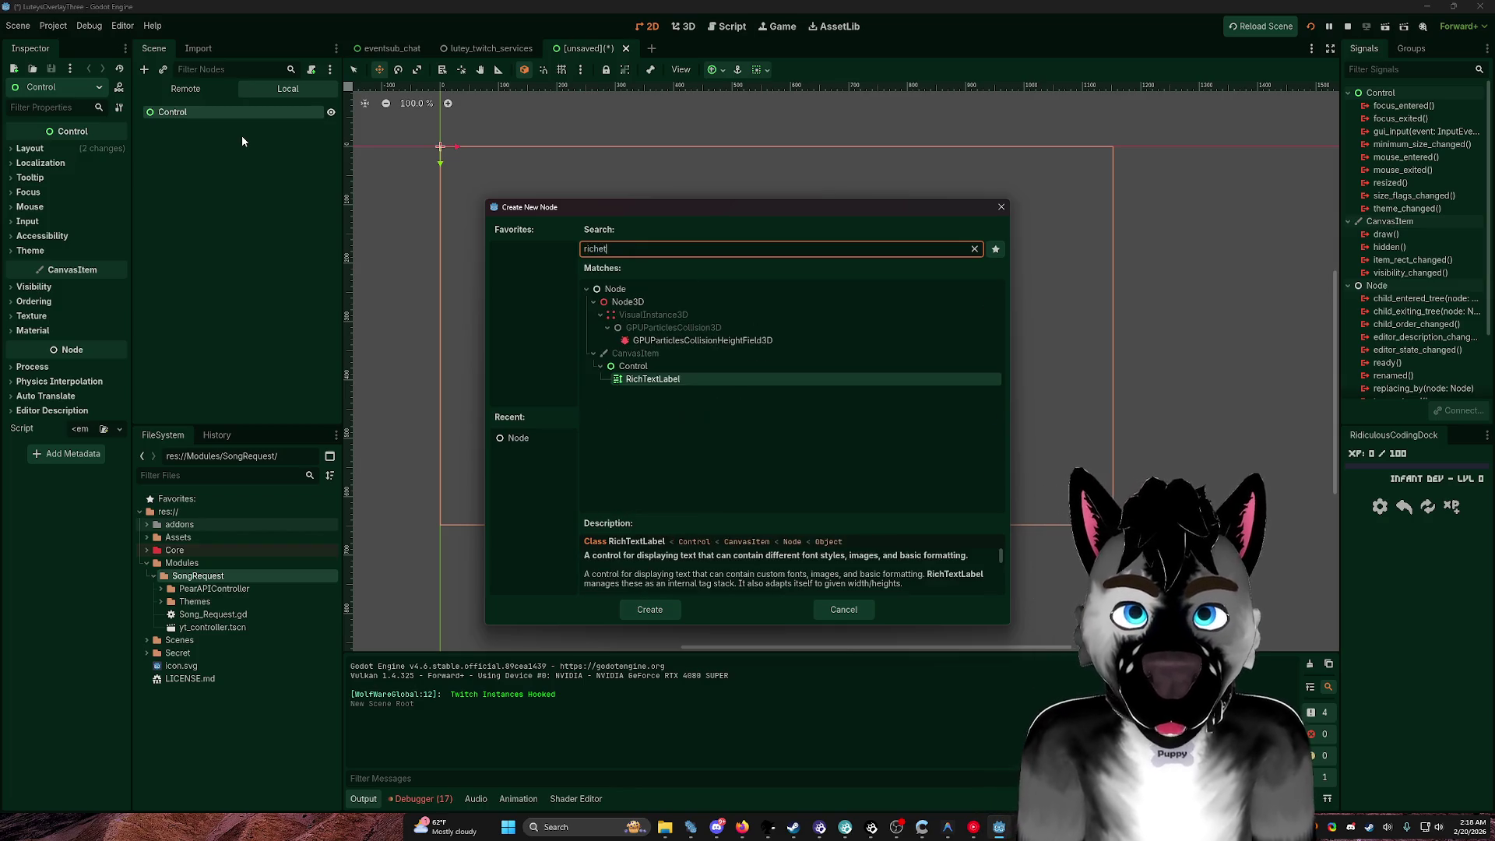
key(Return)
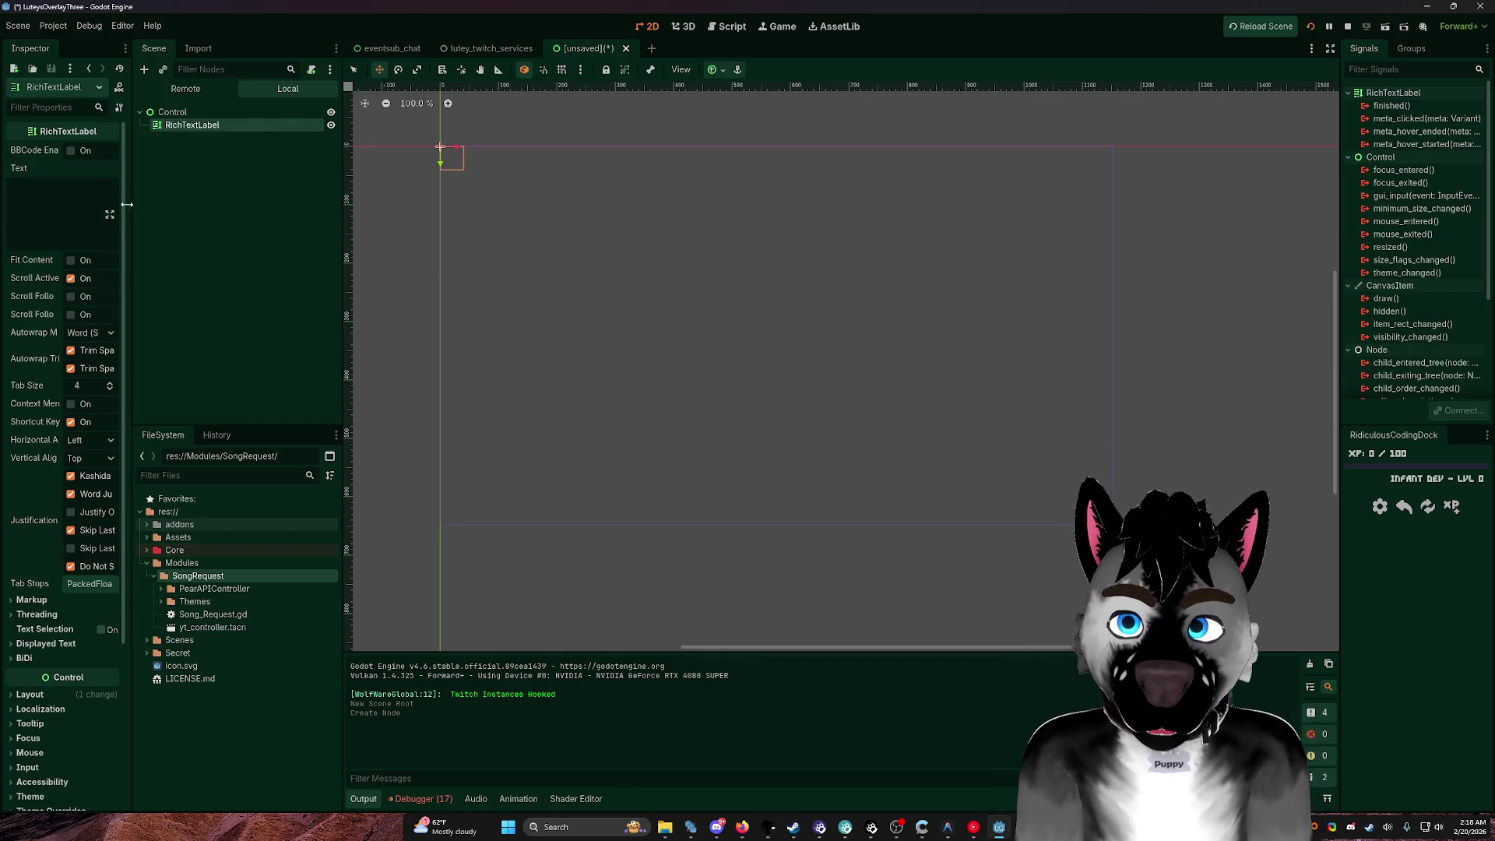
click(45, 200)
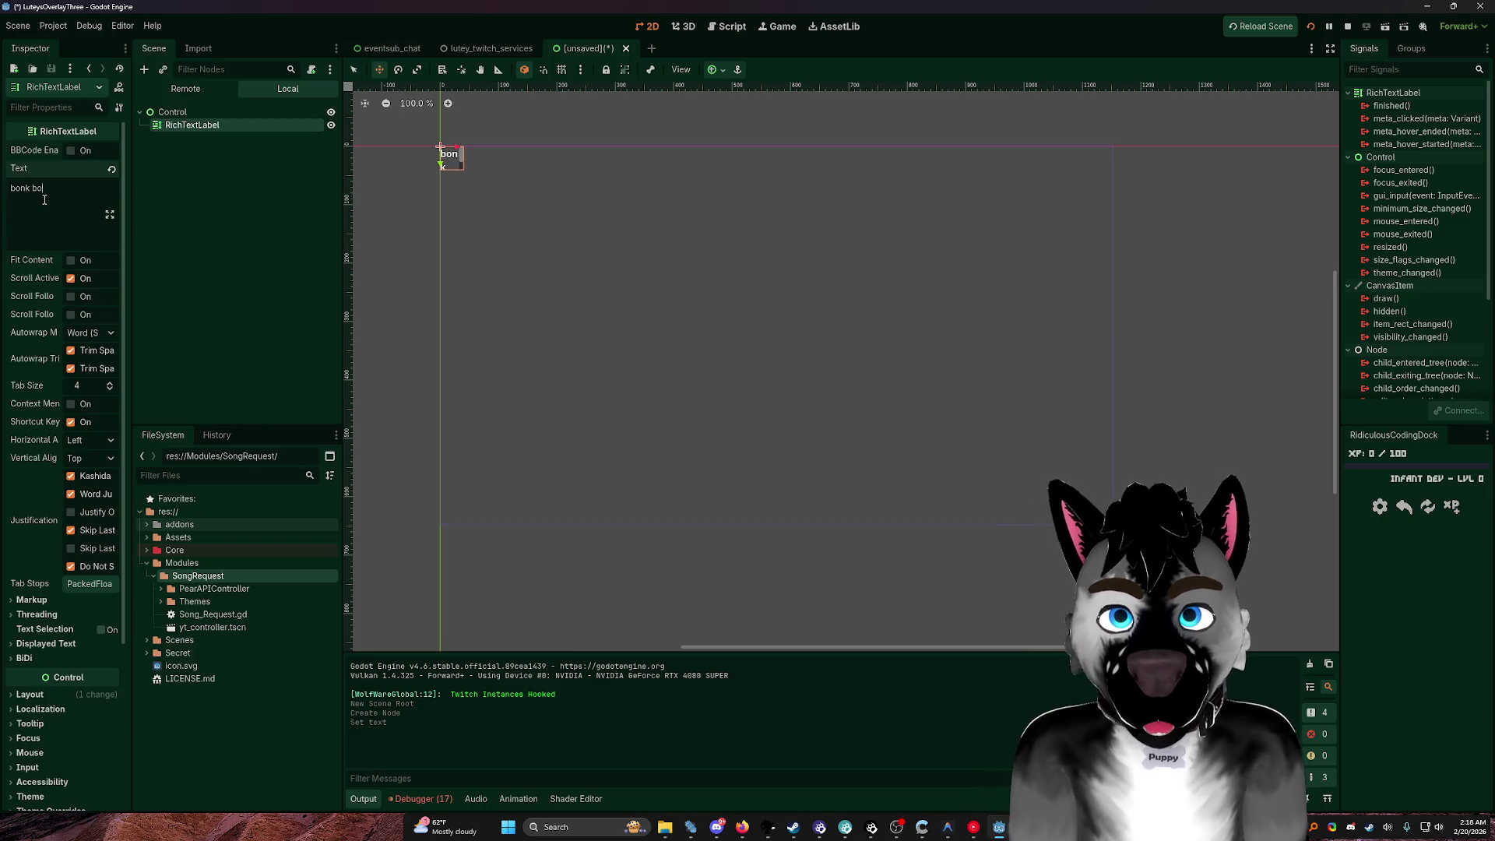
click(652, 241)
Step: Widen the RichTextLabel to 487×40, dismissing the save prompt without saving
key(q)
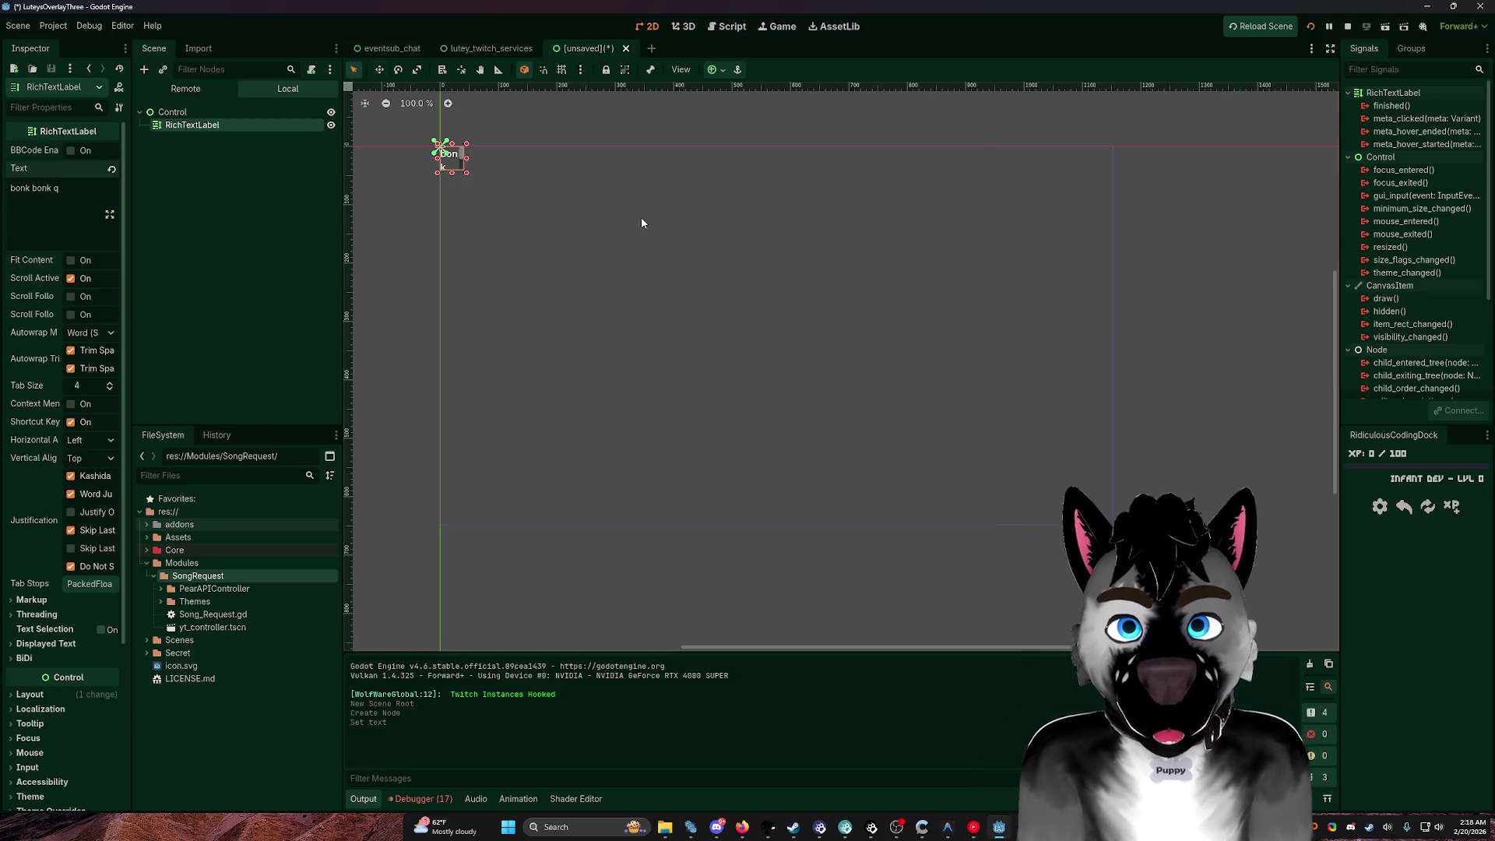
drag(466, 172, 730, 173)
scroll(549, 205, up, 16)
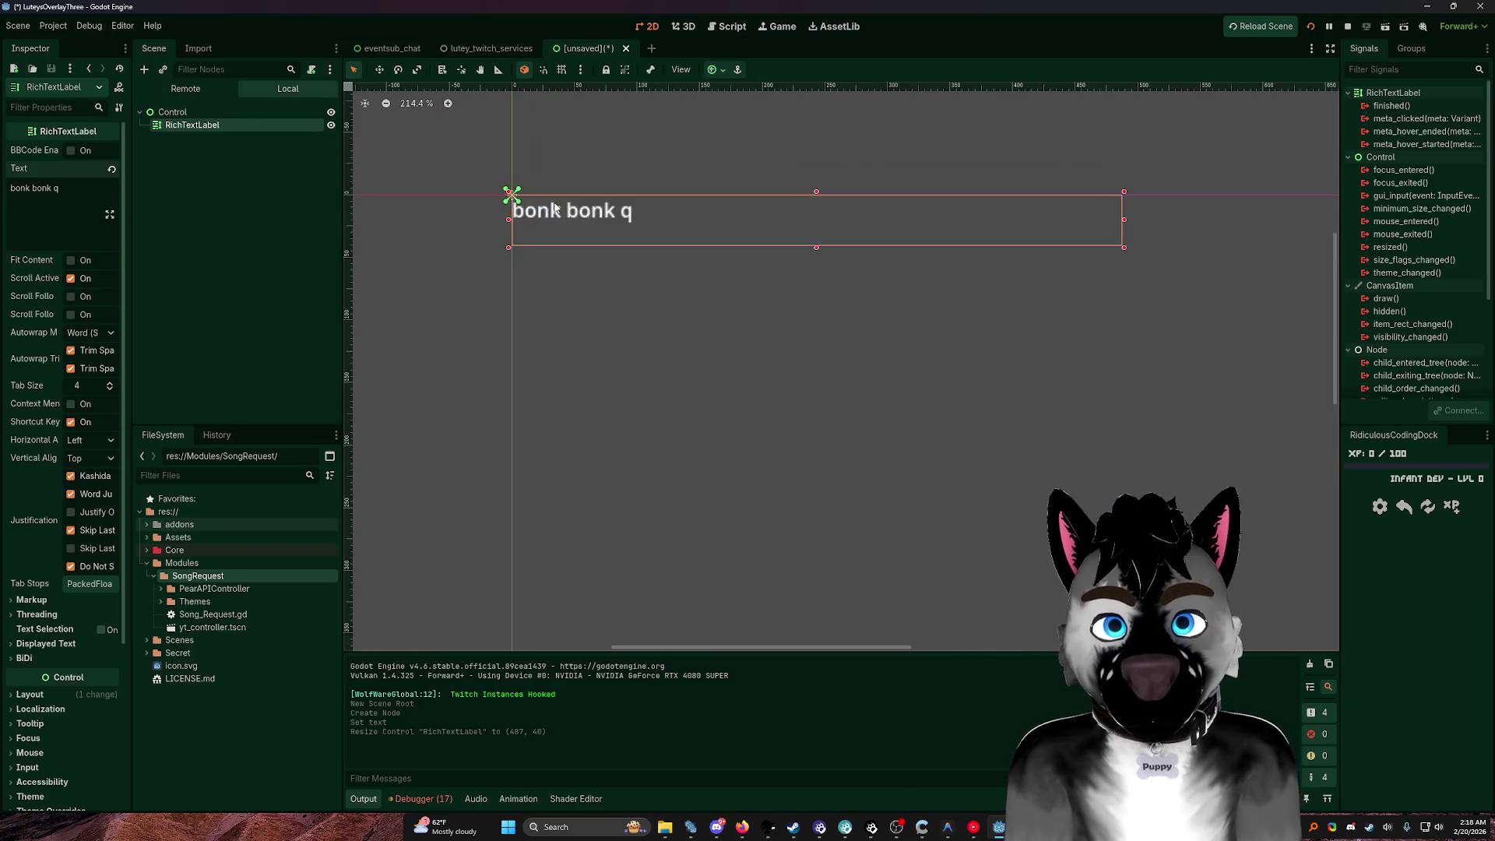
key(ctrl+s)
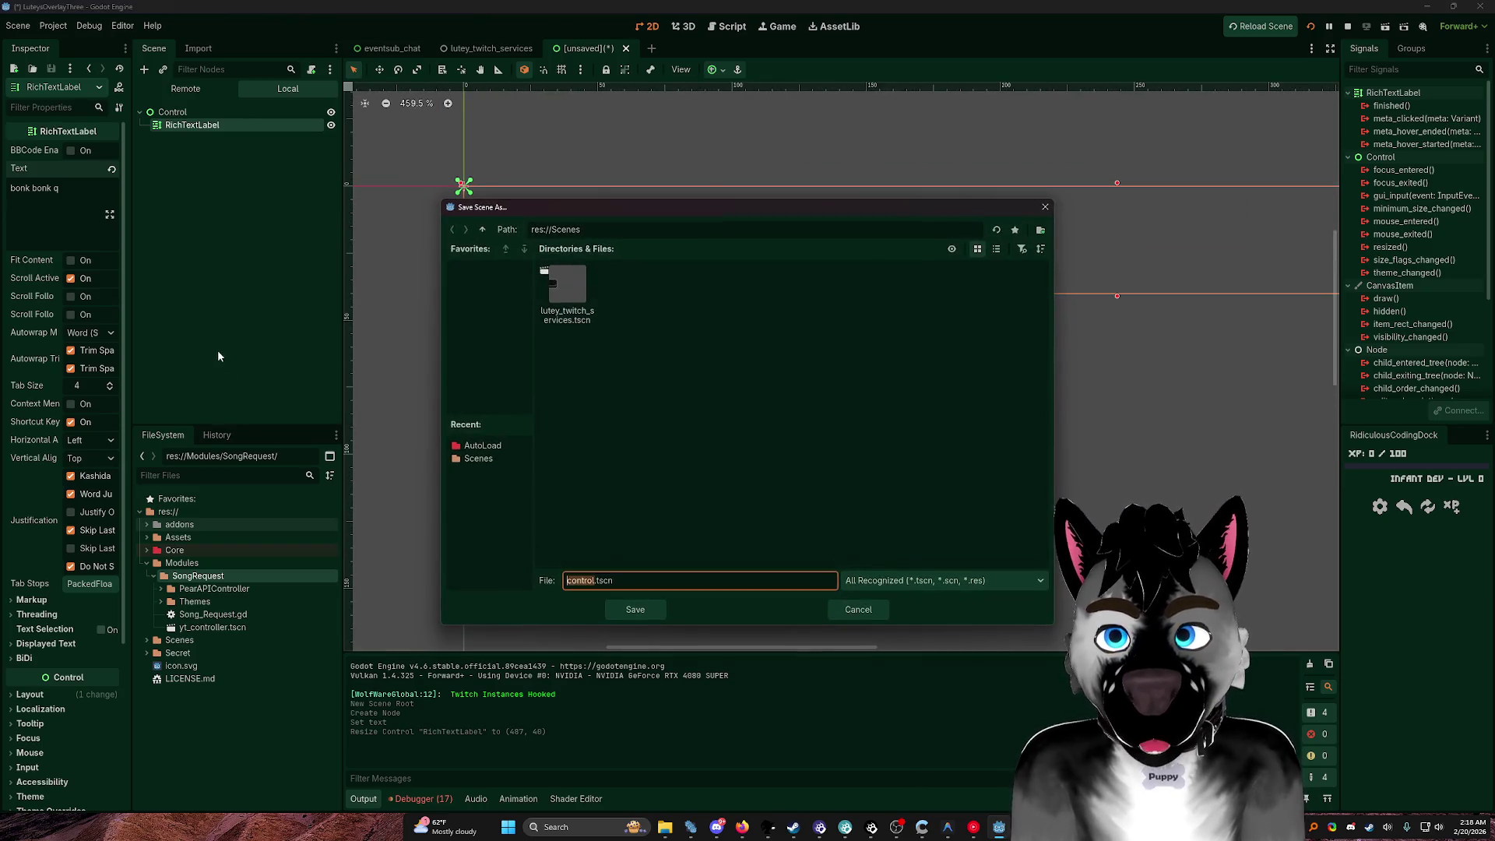
click(859, 612)
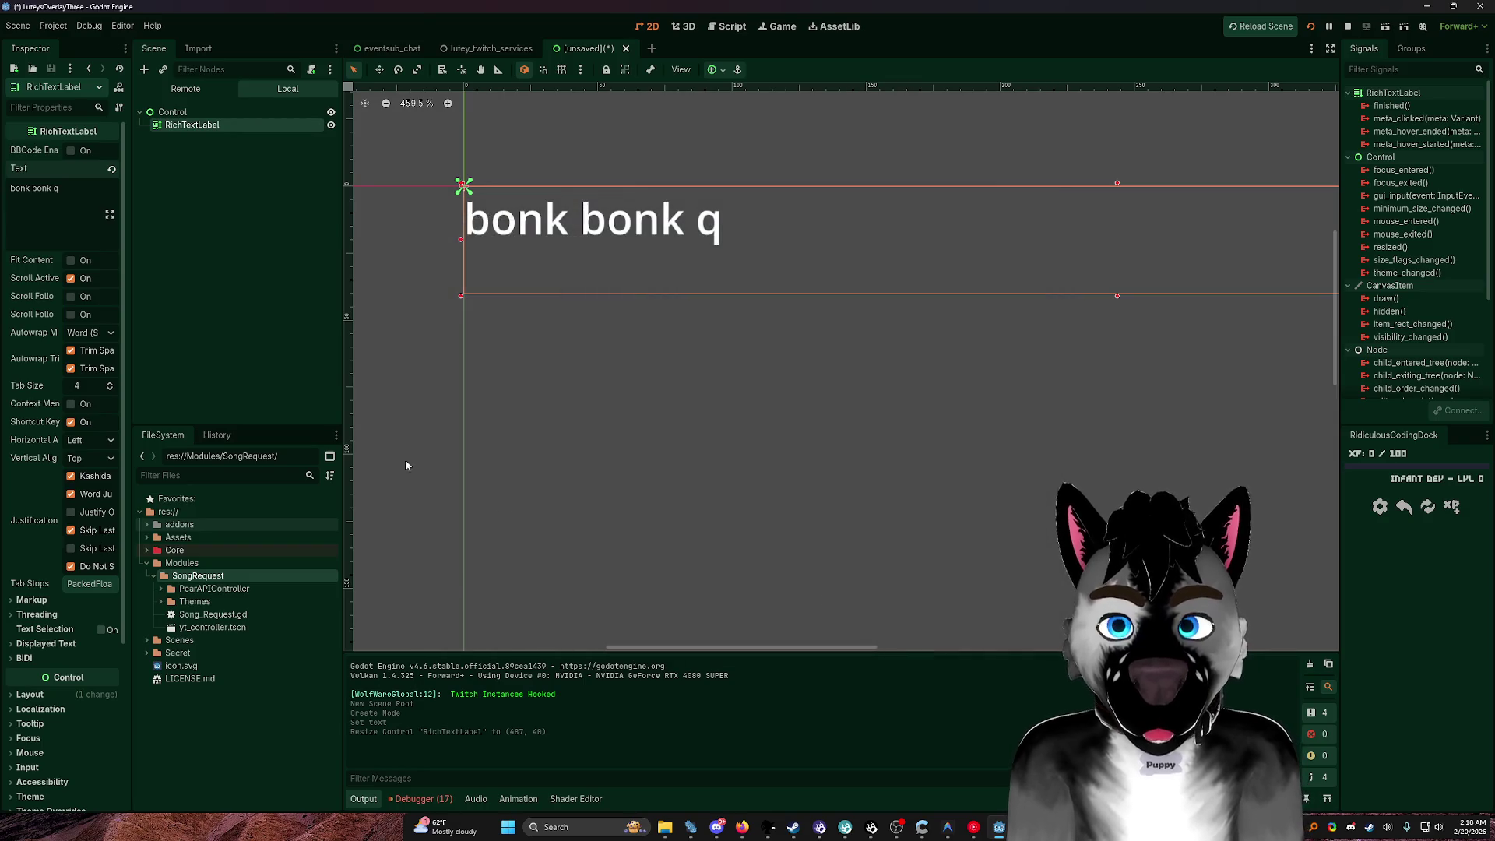
Step: Expand the RichTextLabel's Theme section in the Inspector
drag(130, 342, 209, 342)
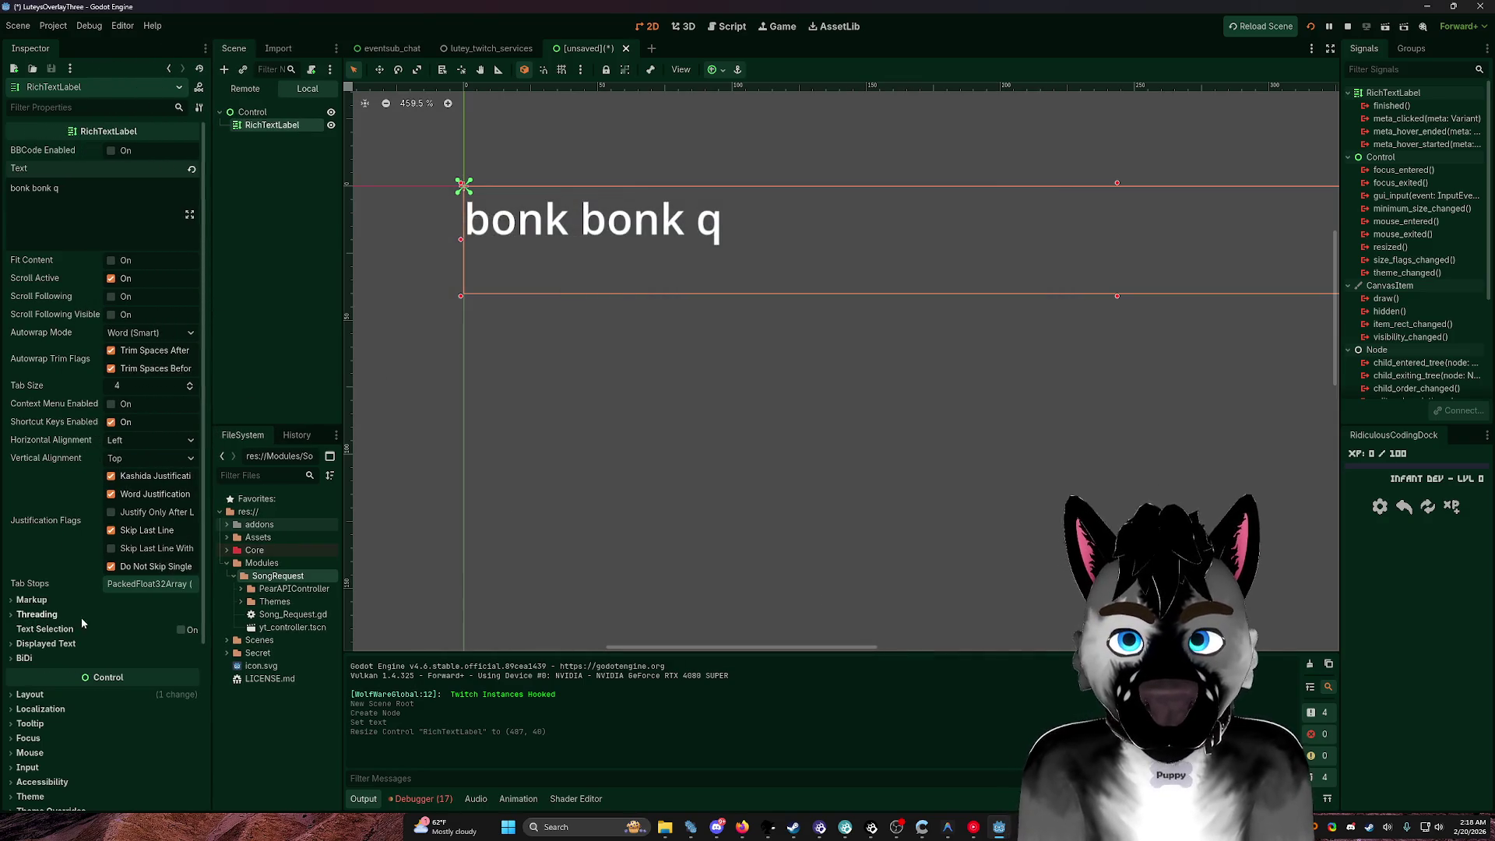
scroll(62, 732, down, 1)
scroll(61, 741, down, 2)
click(33, 579)
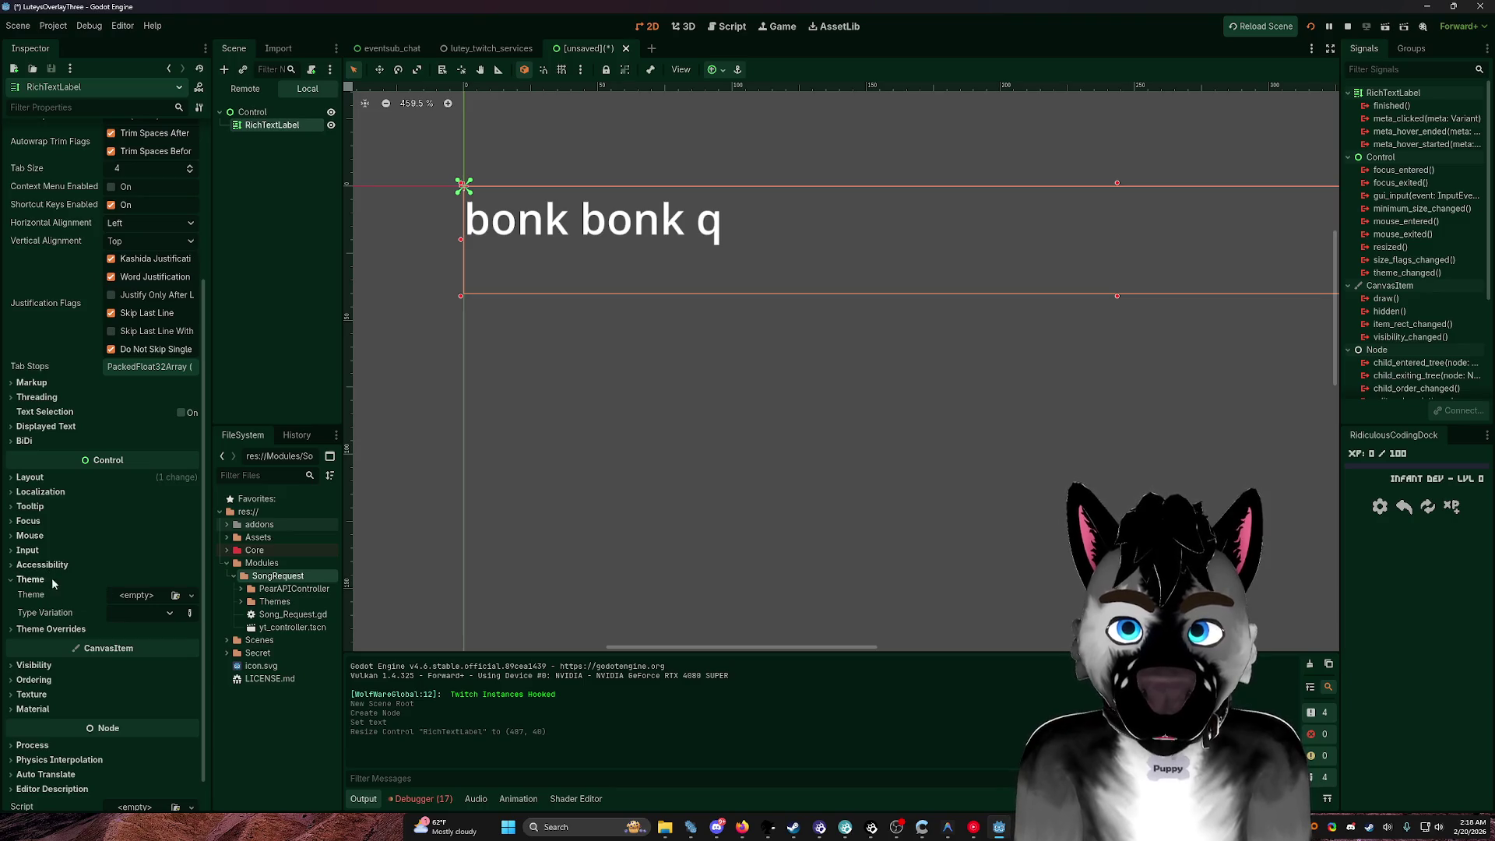
Step: Assign a New Theme to the RichTextLabel's Theme property
click(191, 596)
click(161, 627)
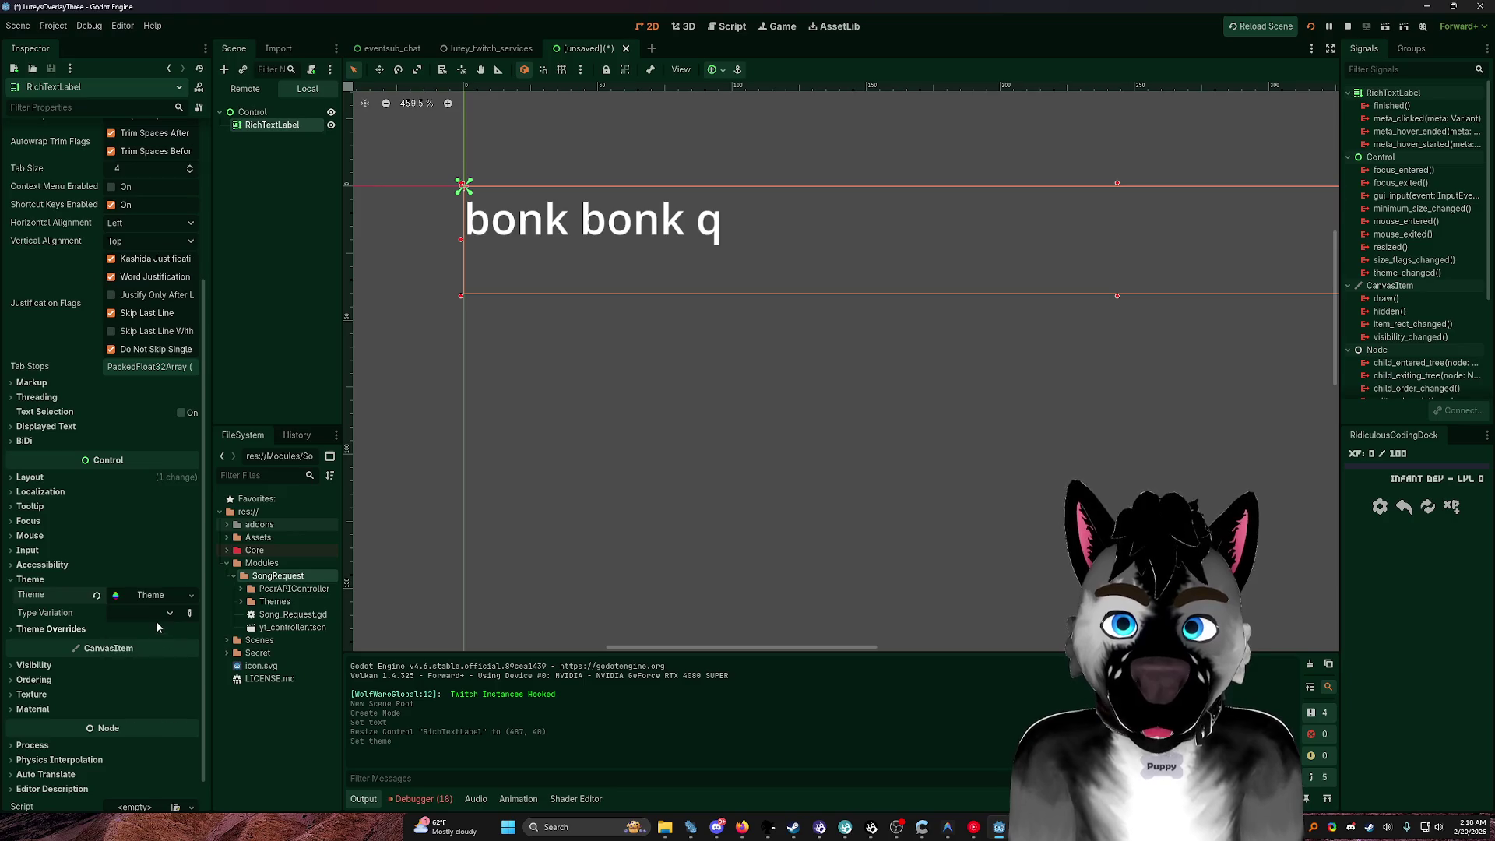
click(191, 595)
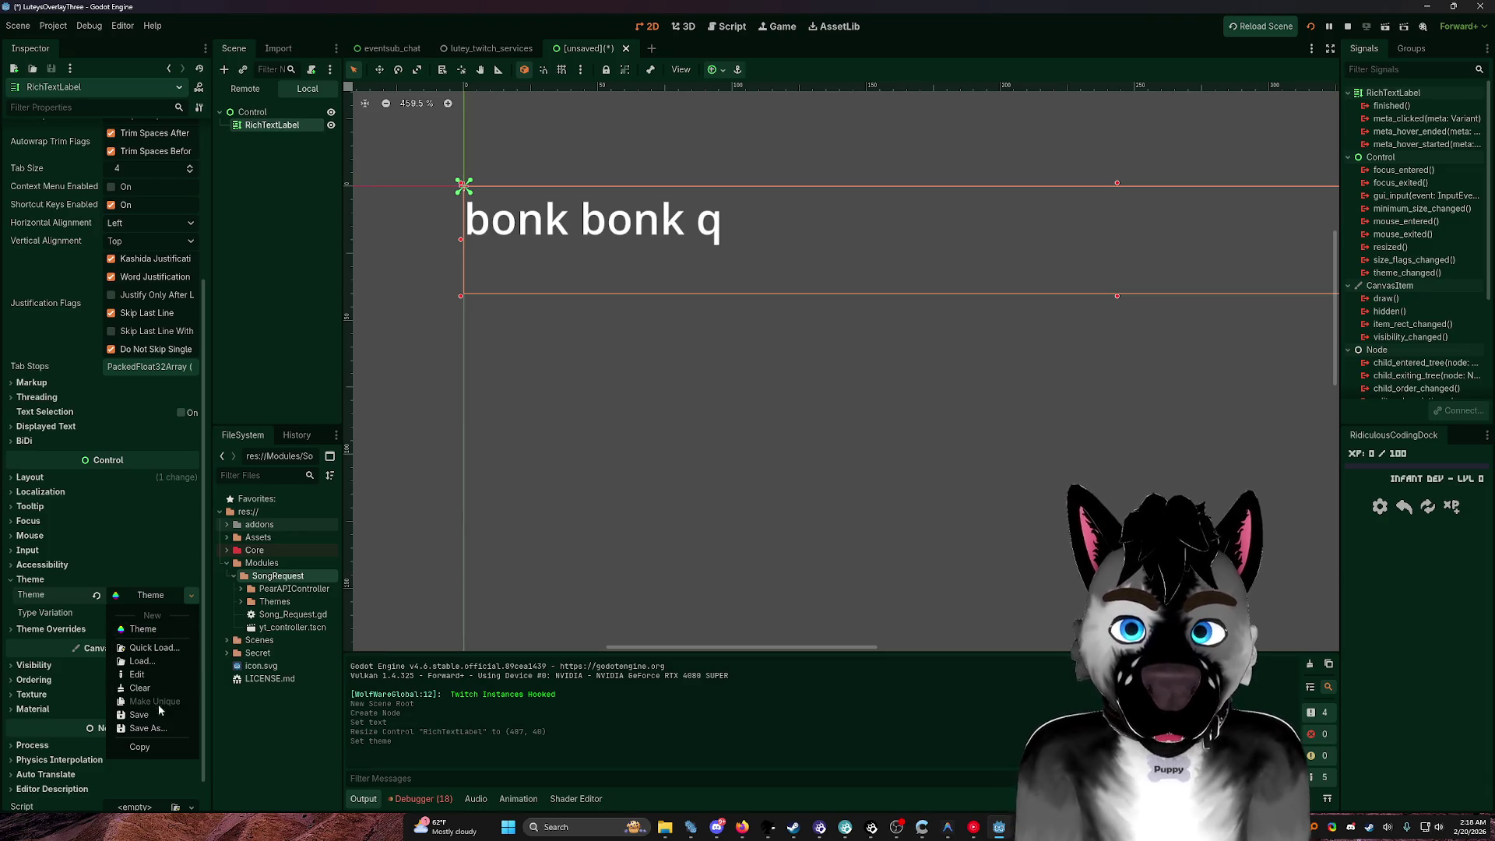
Step: Save the theme as new_theme.tres in the res:// project root and open it in the theme editor
click(148, 727)
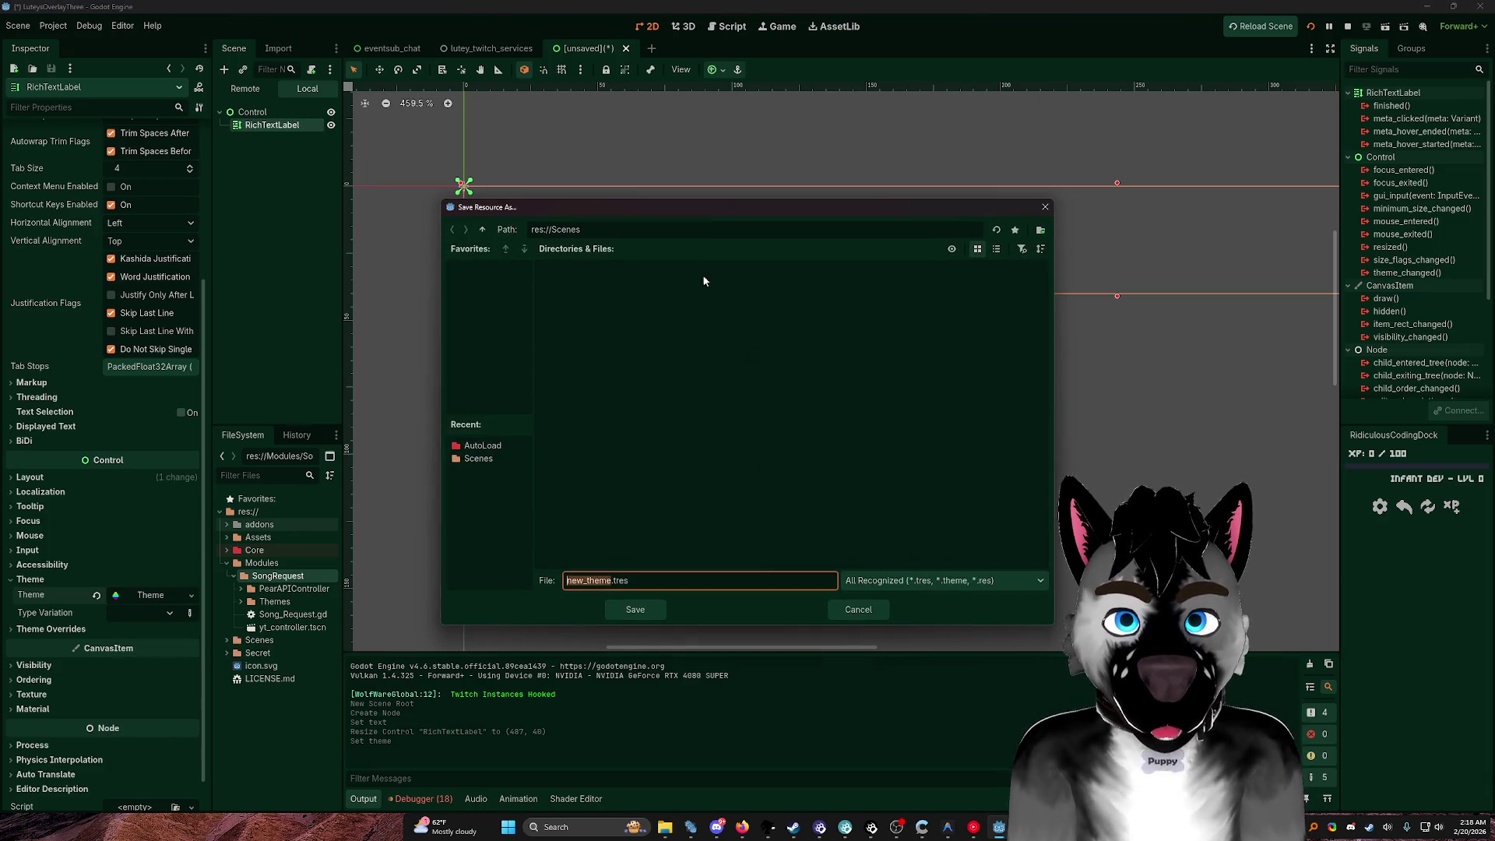
click(484, 229)
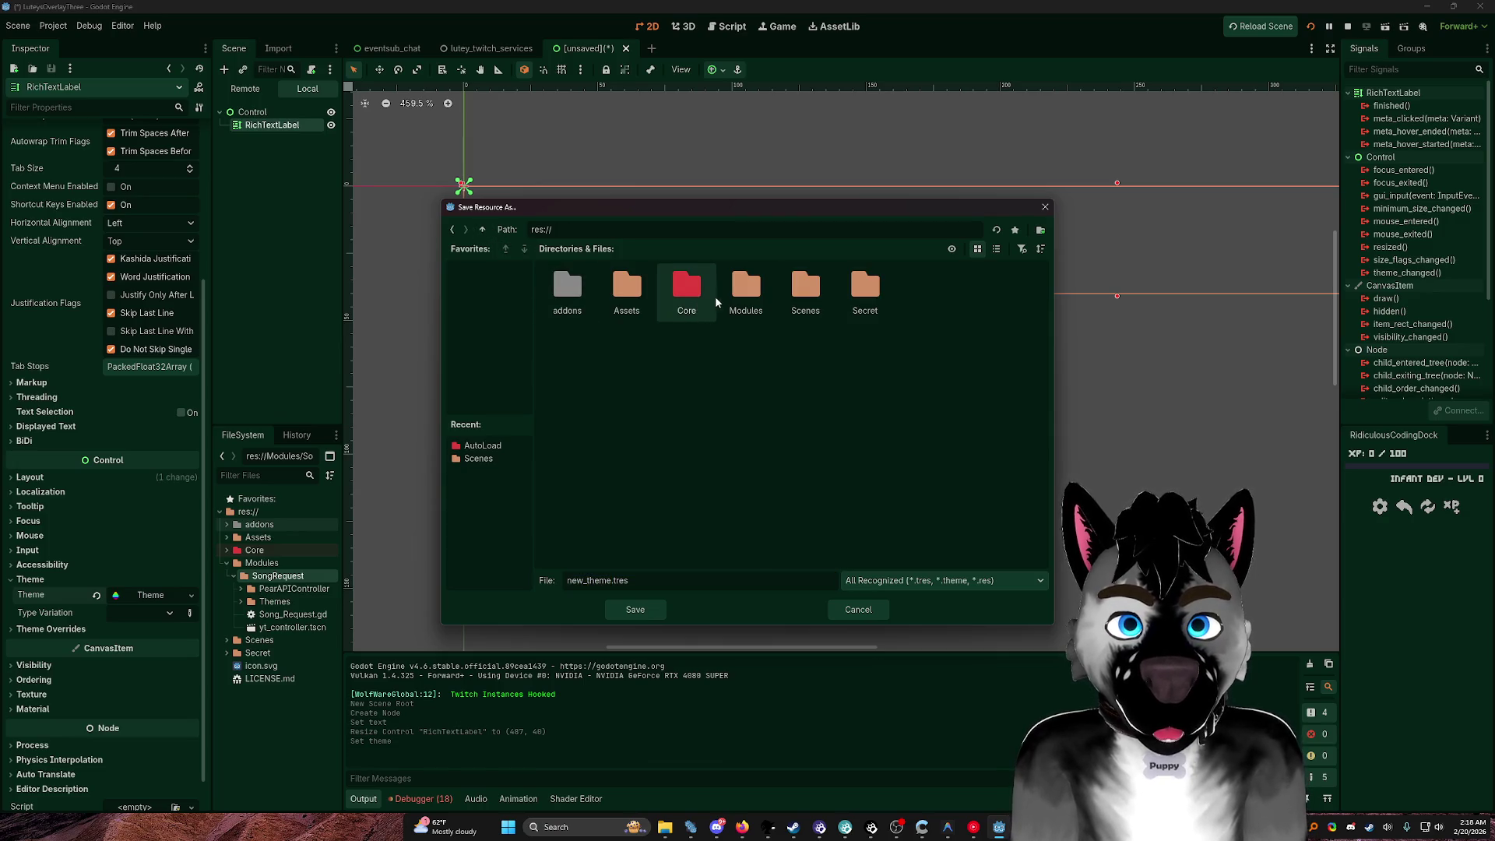
double_click(685, 292)
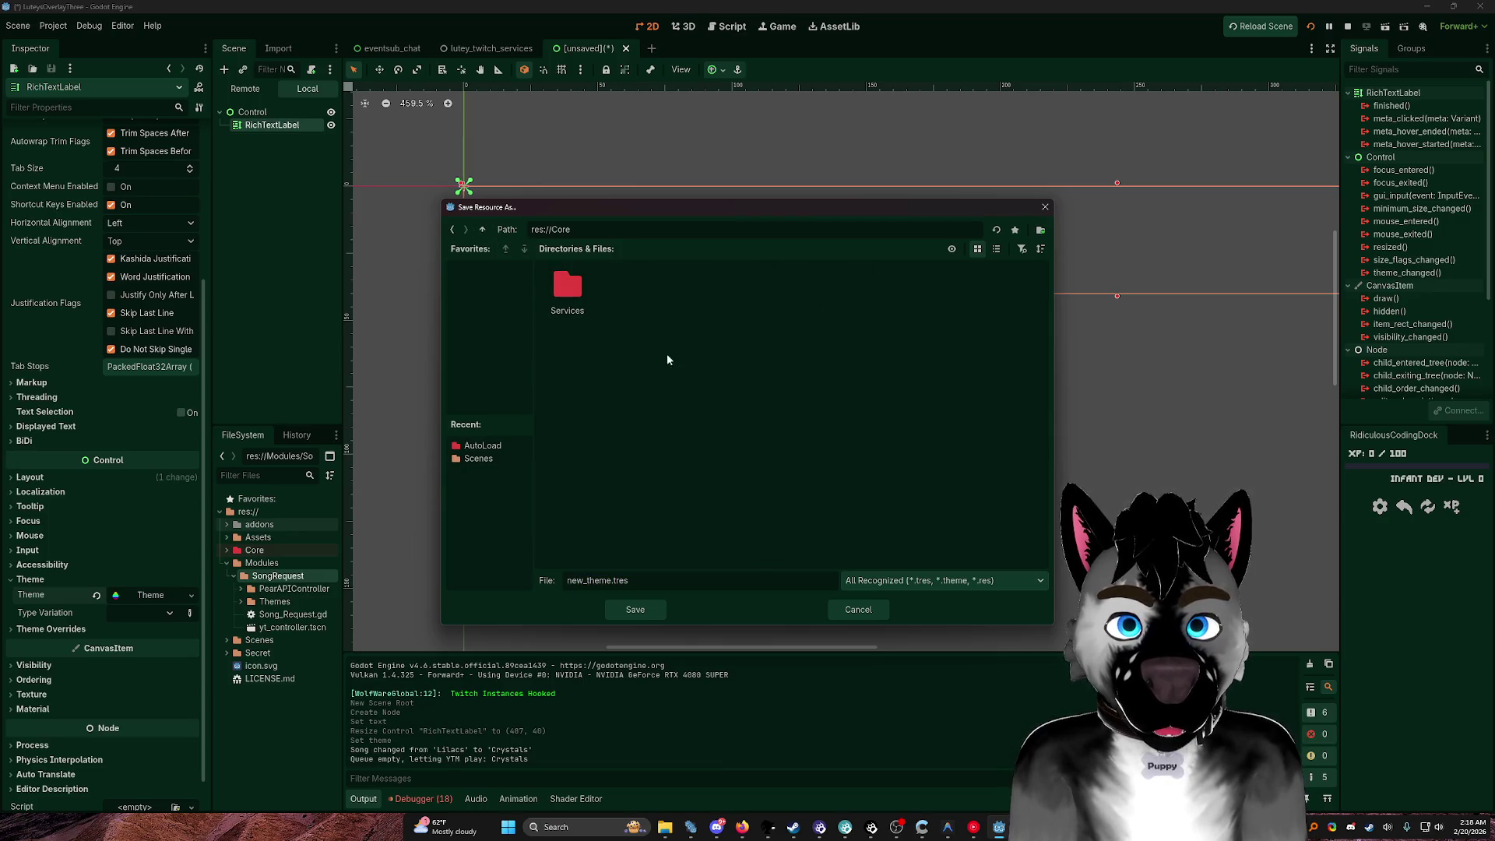
click(483, 229)
double_click(864, 288)
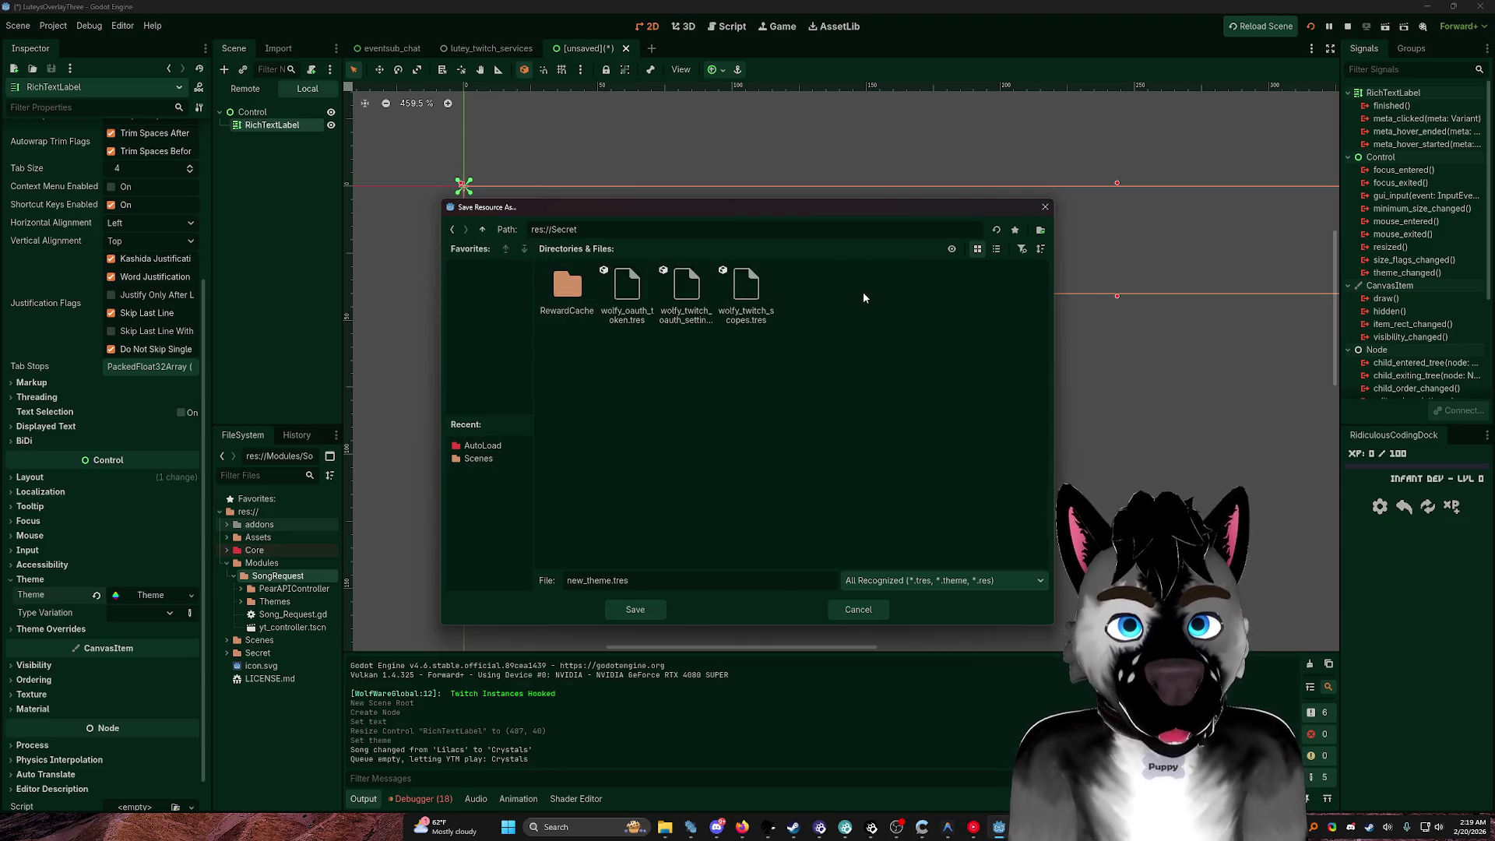
click(484, 229)
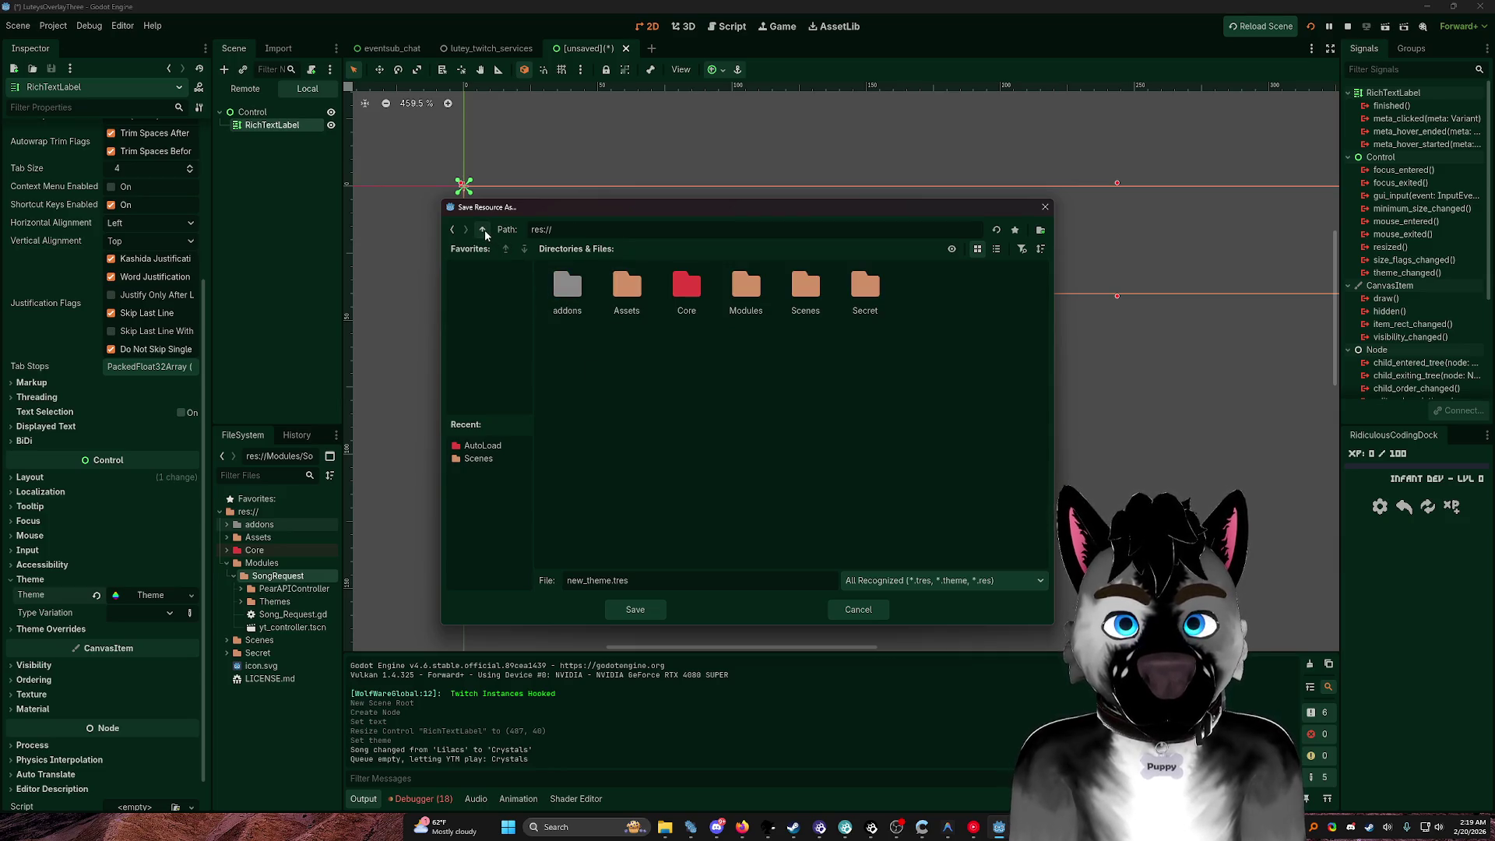
click(637, 606)
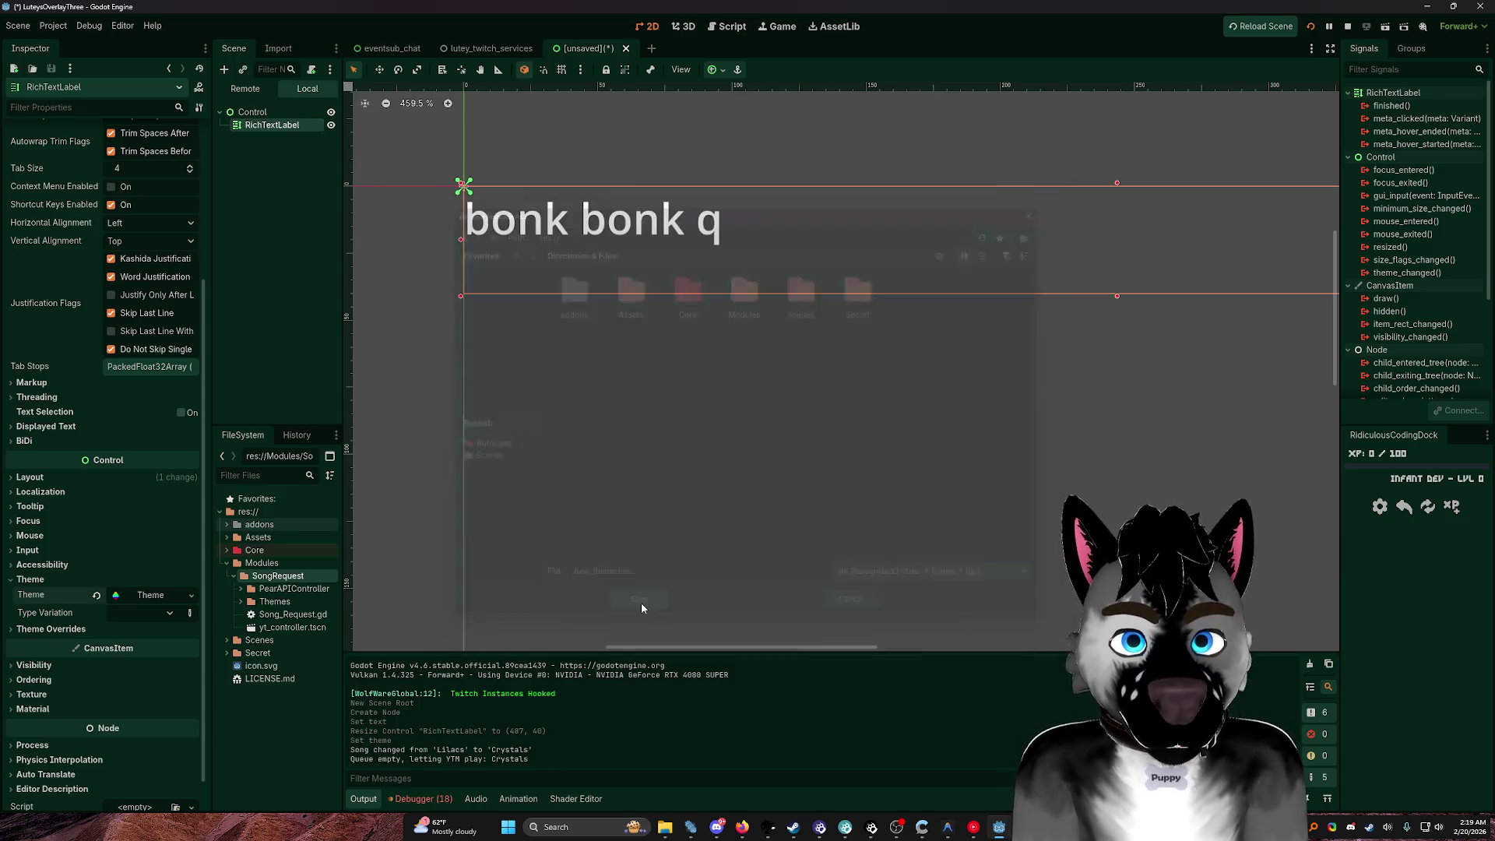
click(268, 694)
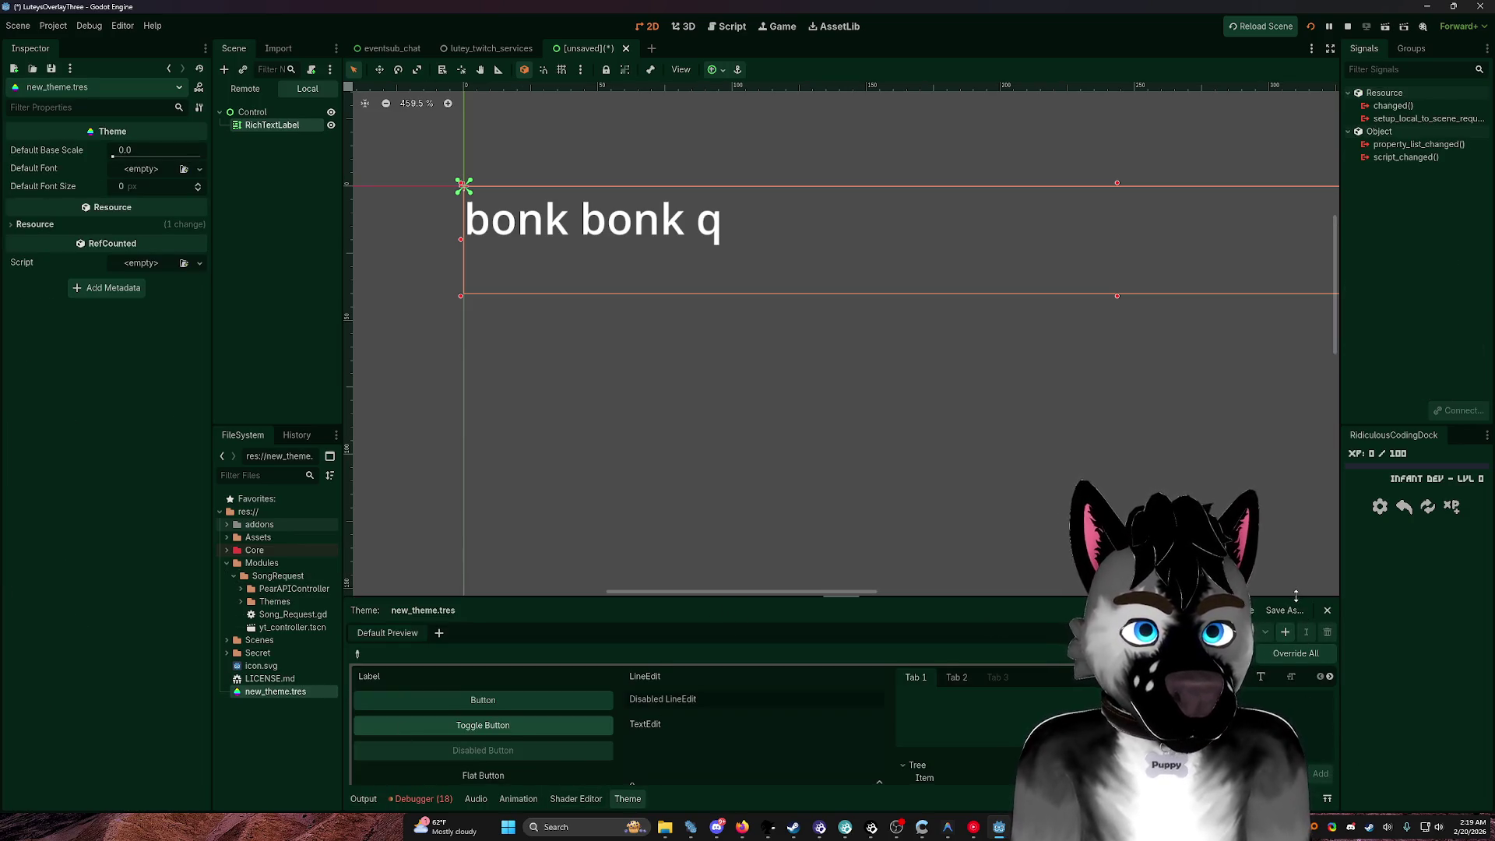
Step: Enlarge the theme editor panel for new_theme.tres and widen its type settings area
drag(1296, 595, 1089, 296)
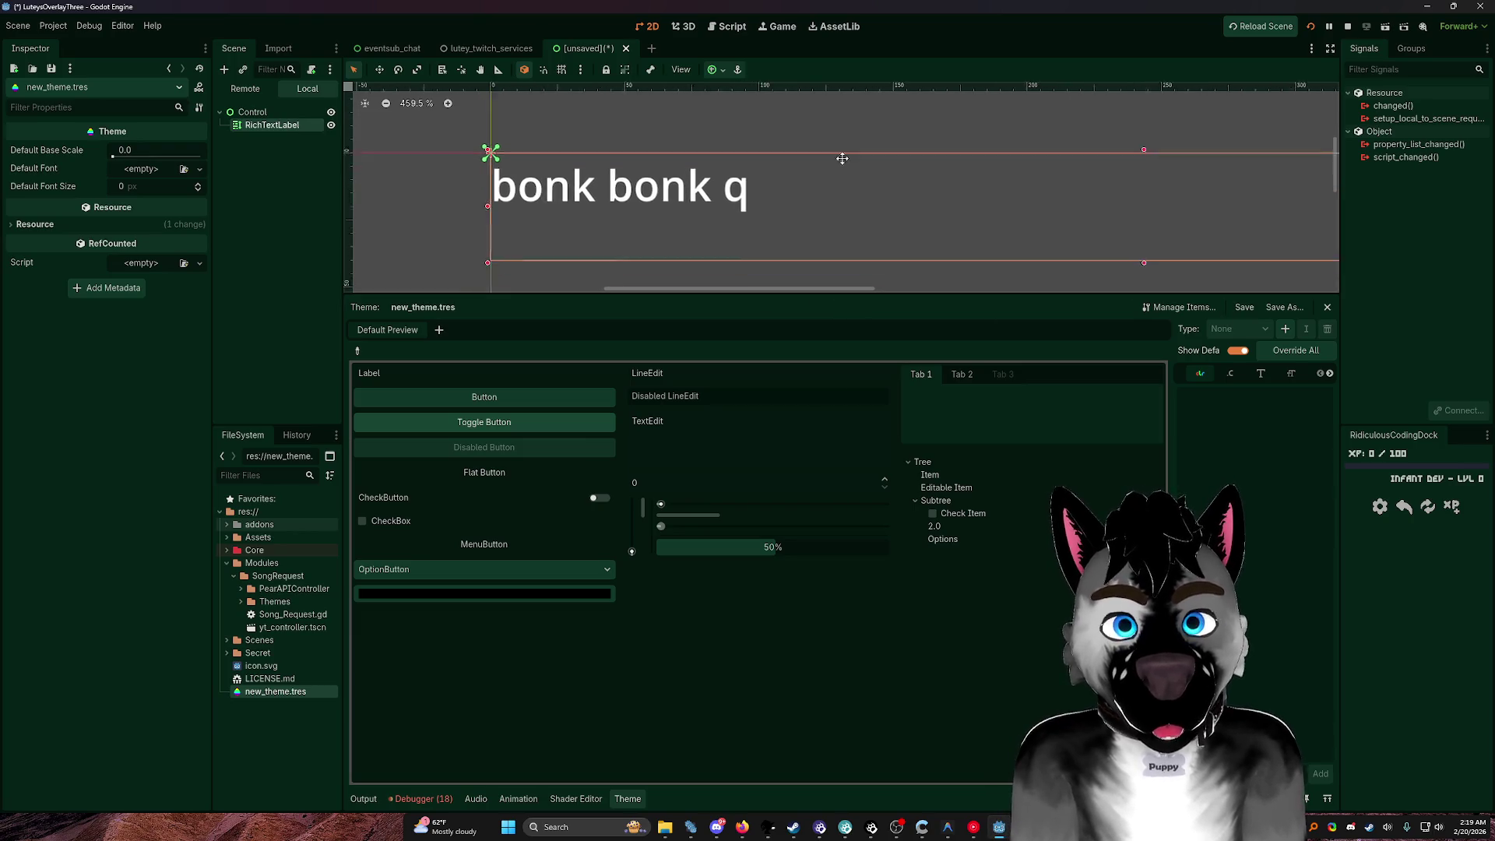
drag(835, 169, 777, 136)
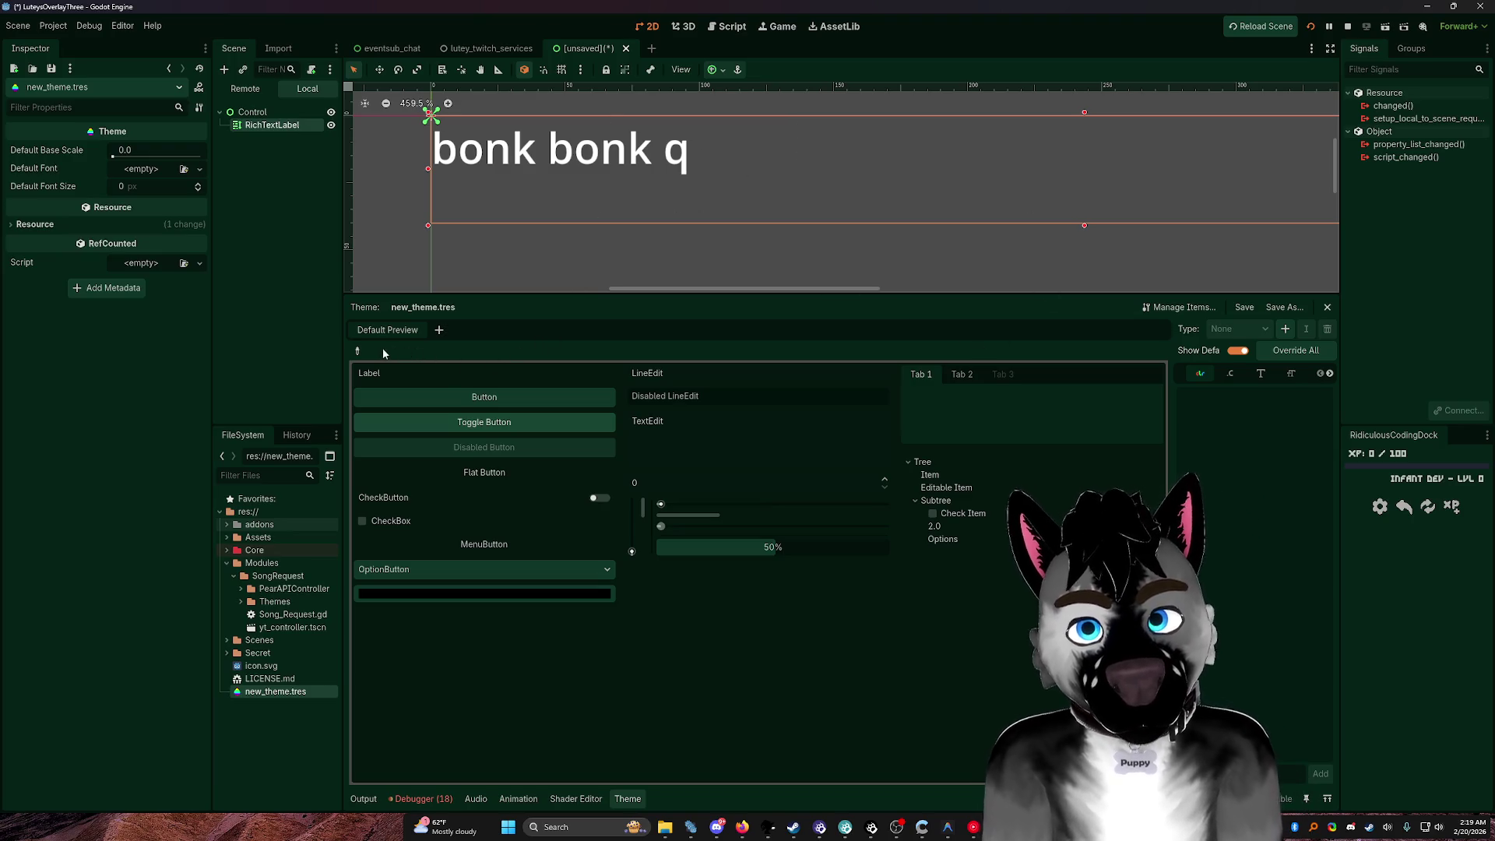
click(360, 352)
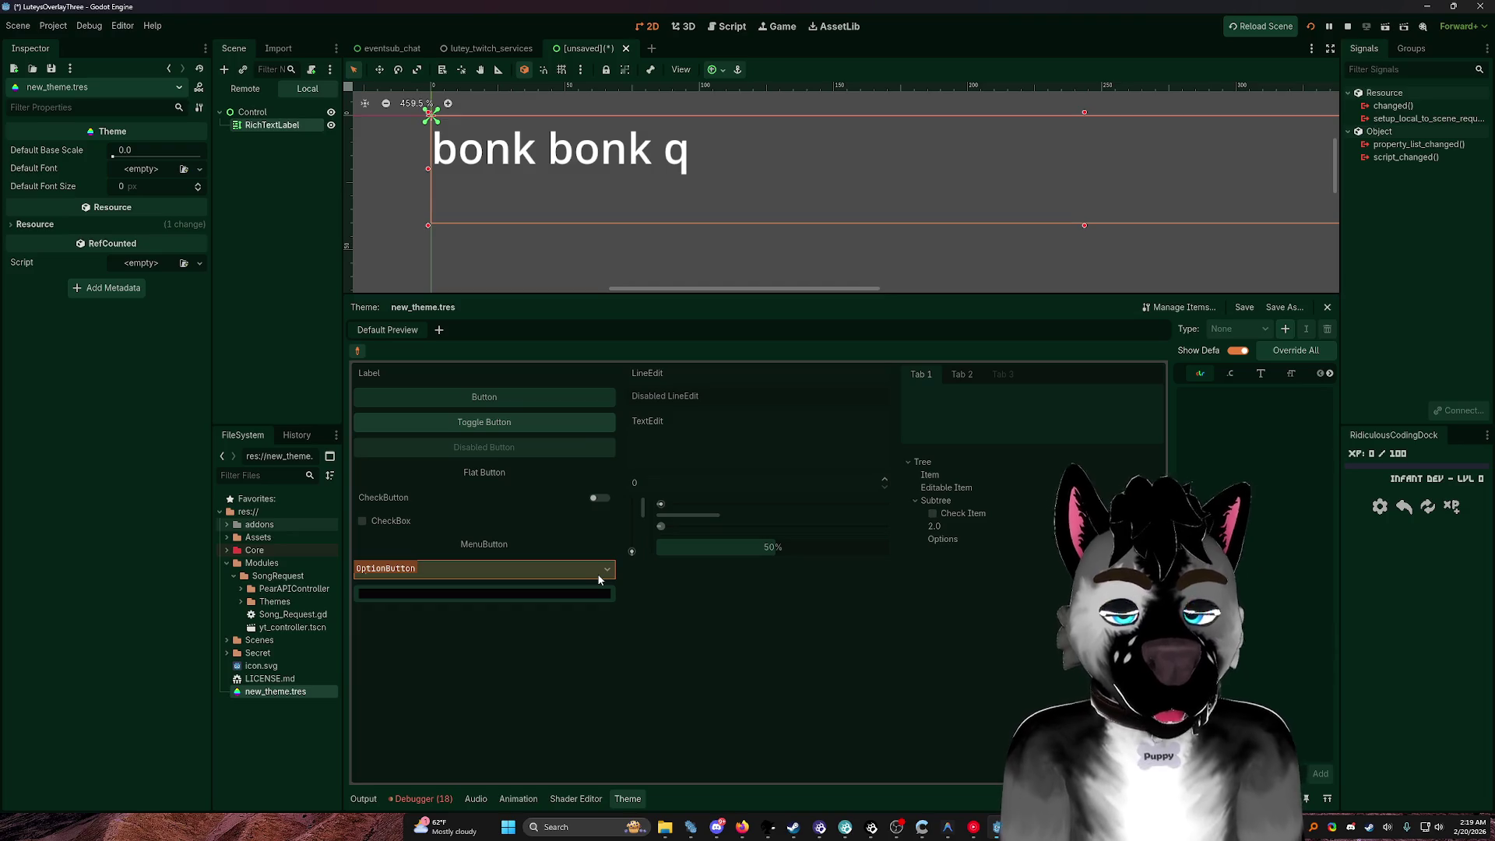
click(438, 331)
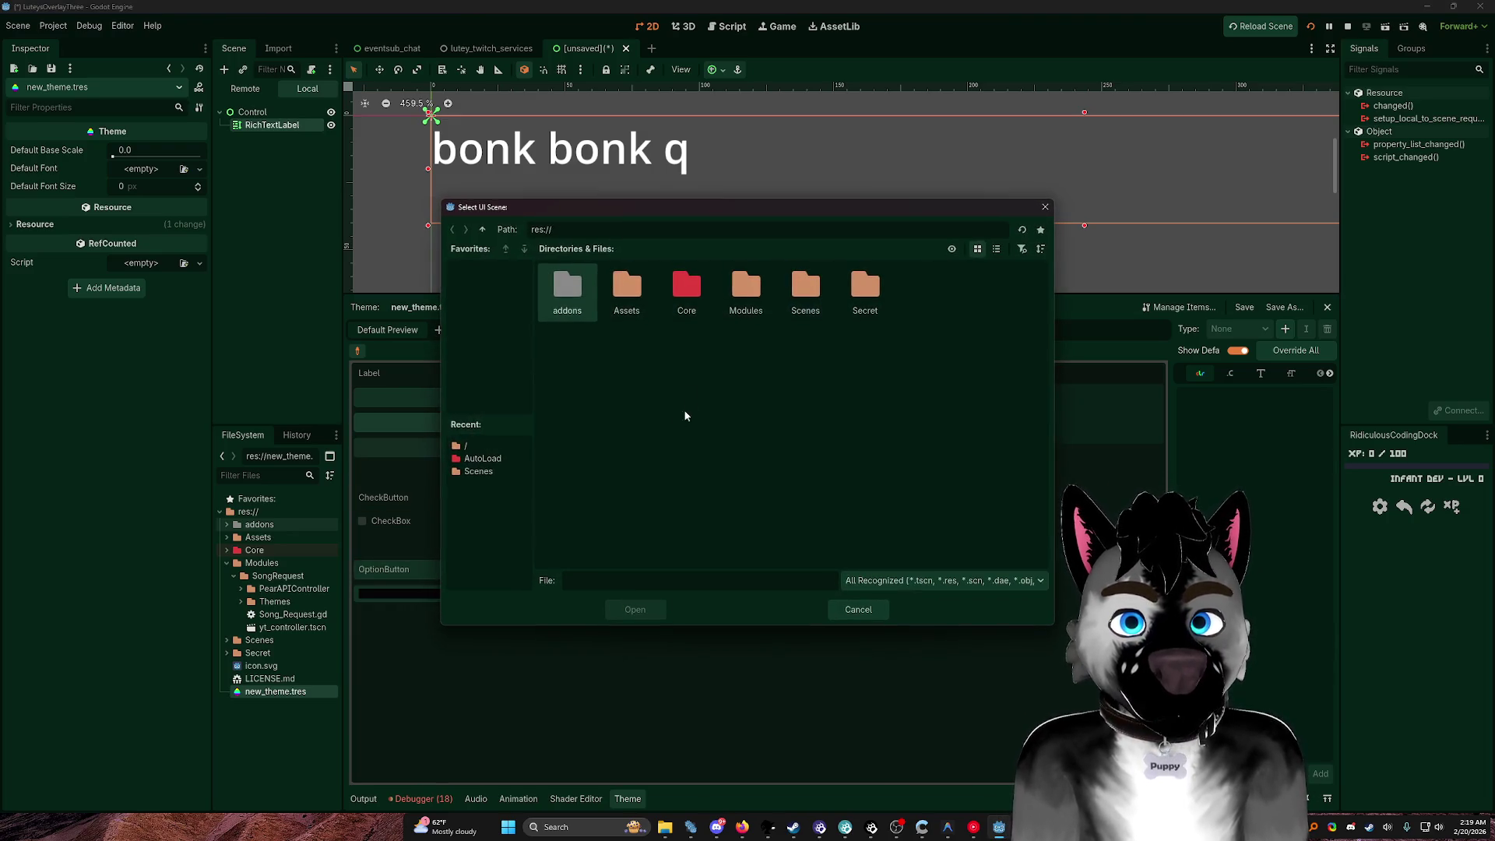
click(860, 612)
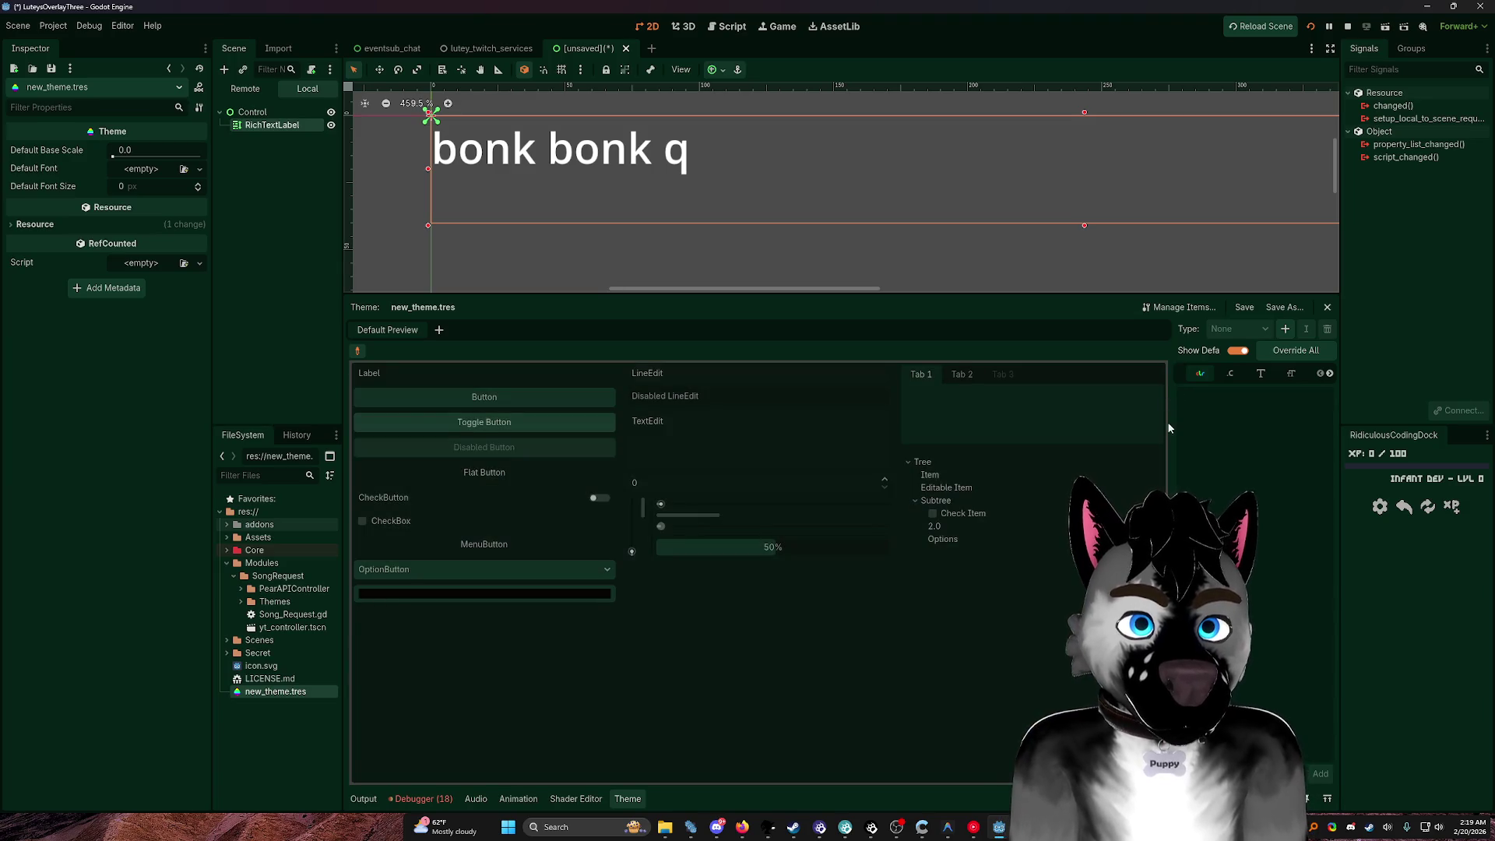
drag(1170, 342, 944, 343)
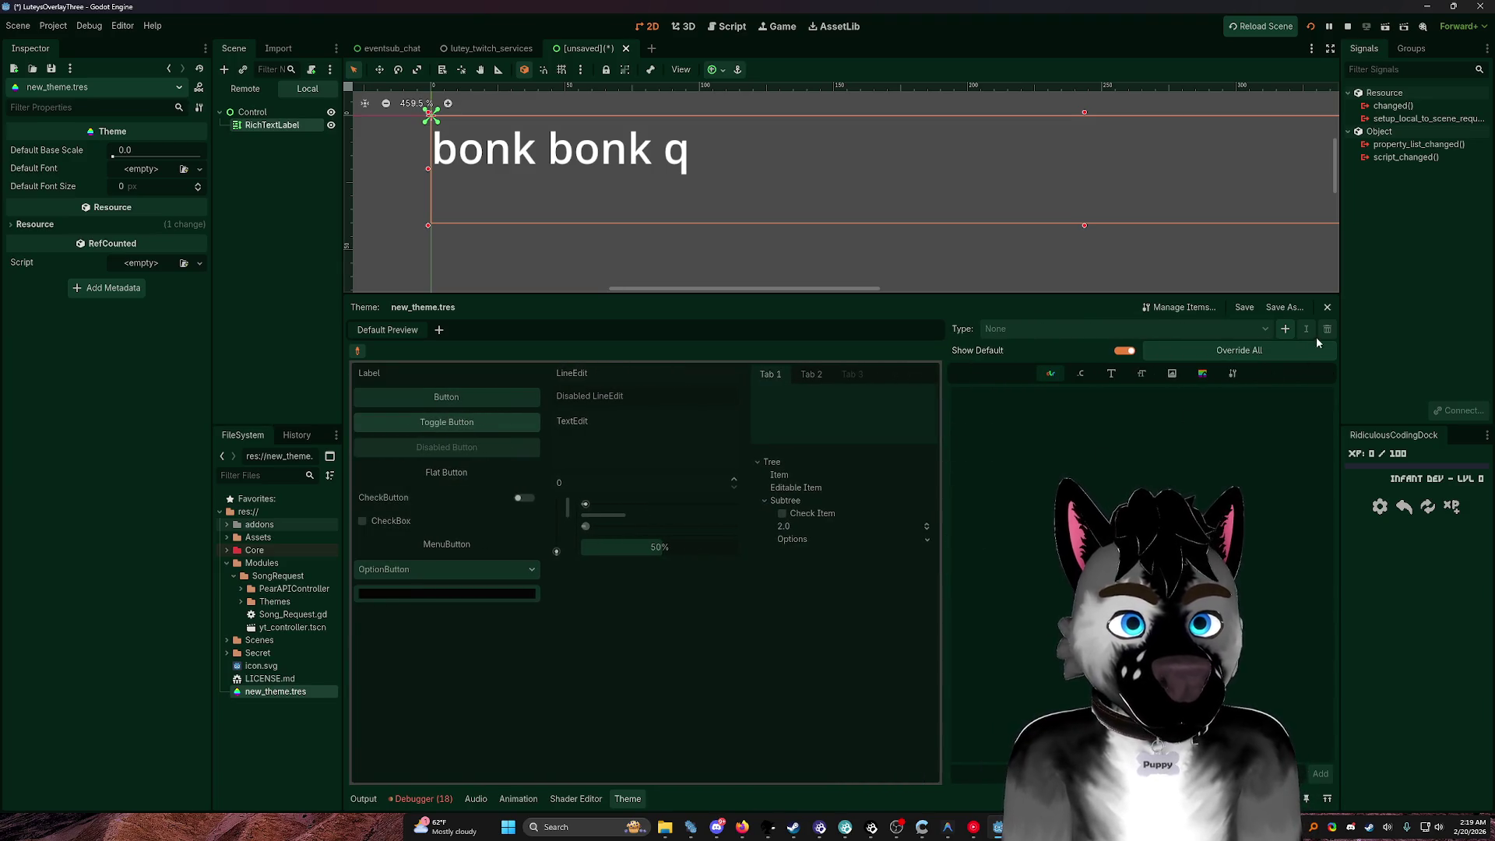
Step: Add RichTextLabel as an item type in new_theme.tres
click(1285, 329)
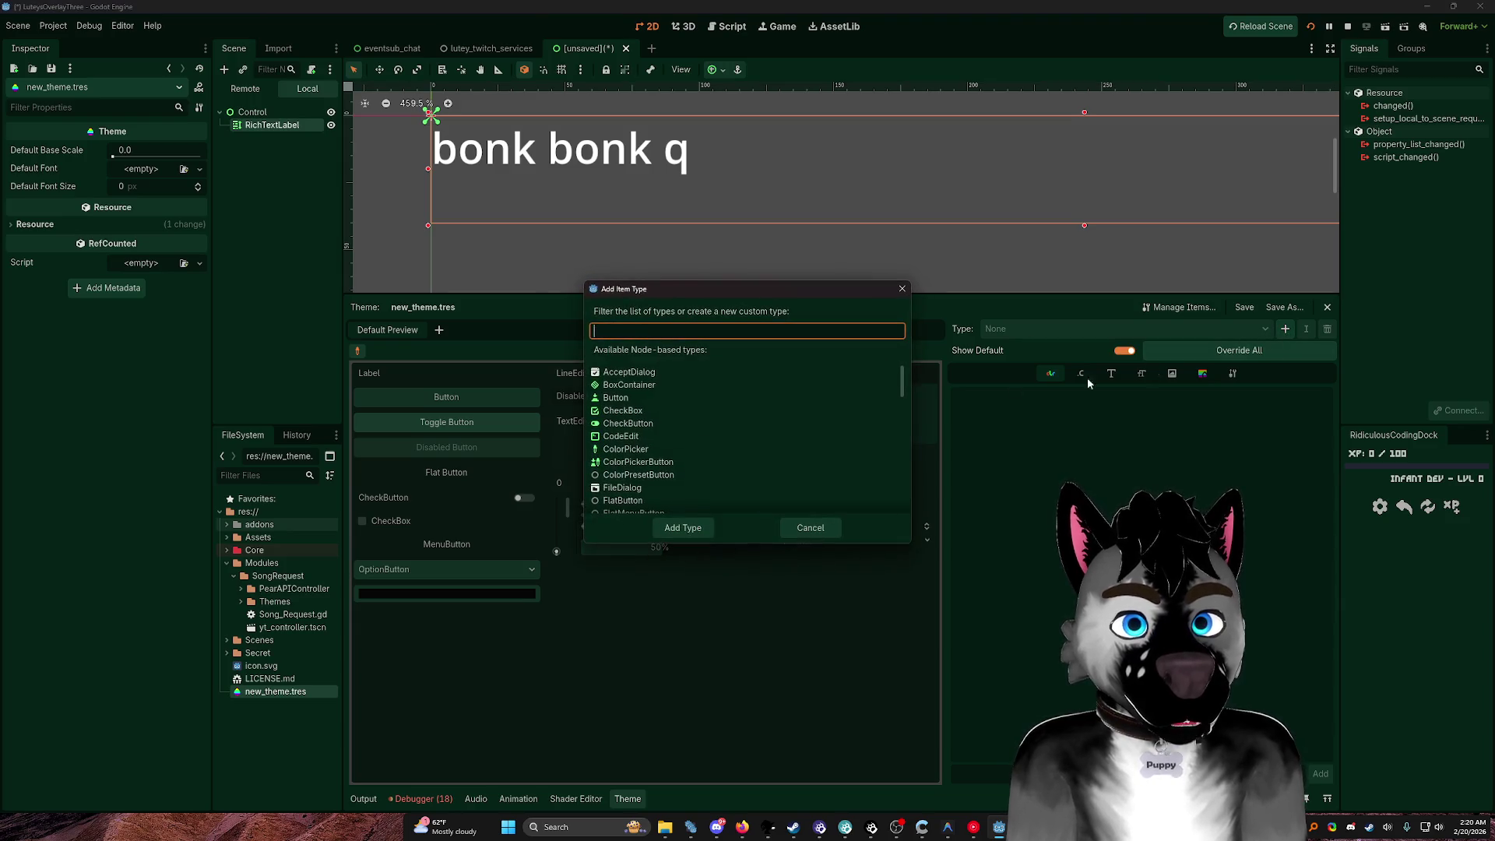
text(richt)
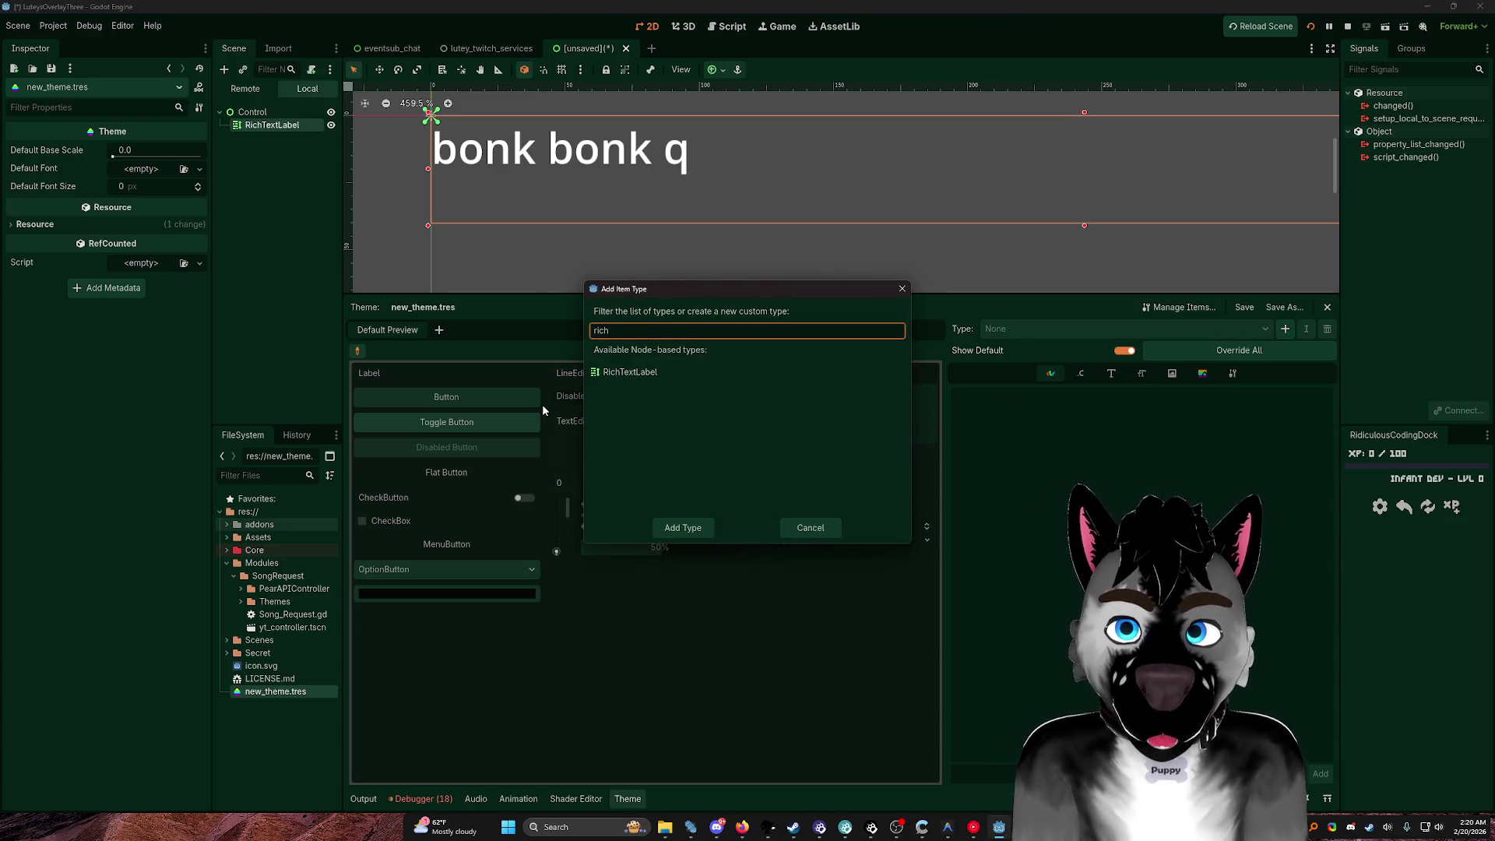
double_click(682, 372)
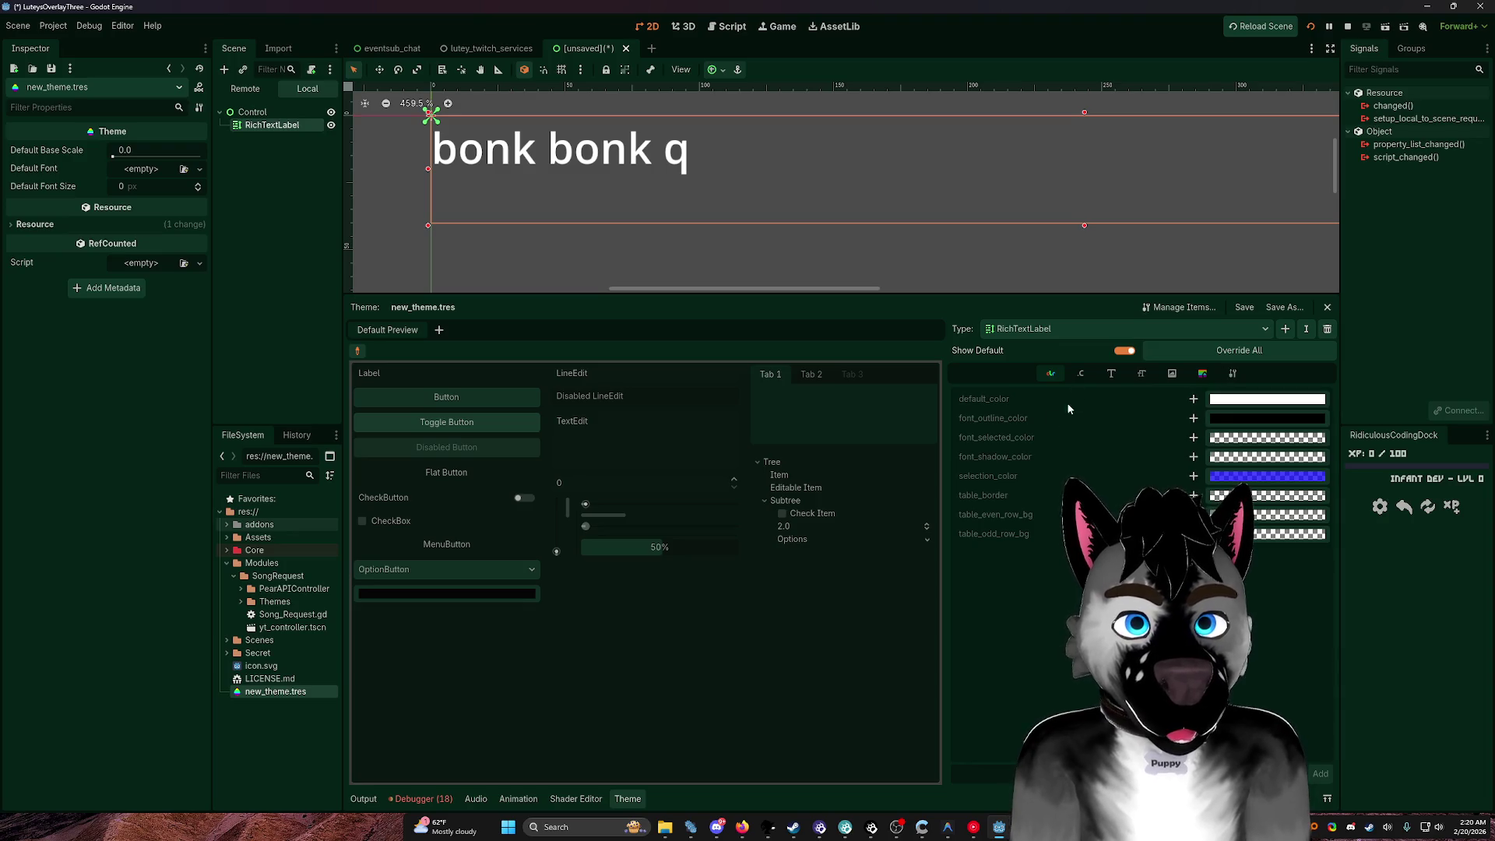
click(1084, 373)
click(1112, 373)
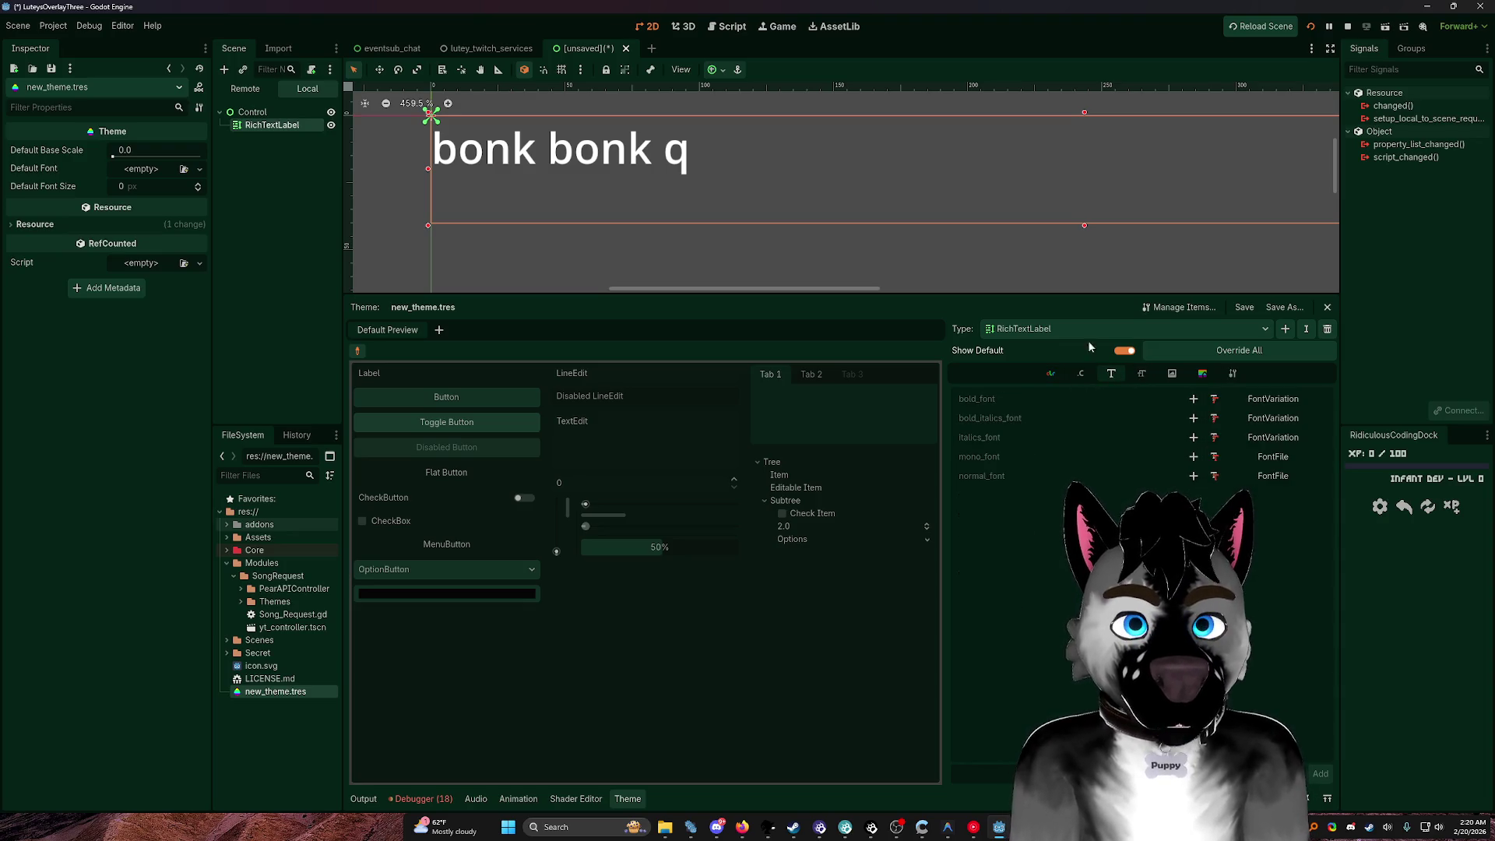
click(1050, 373)
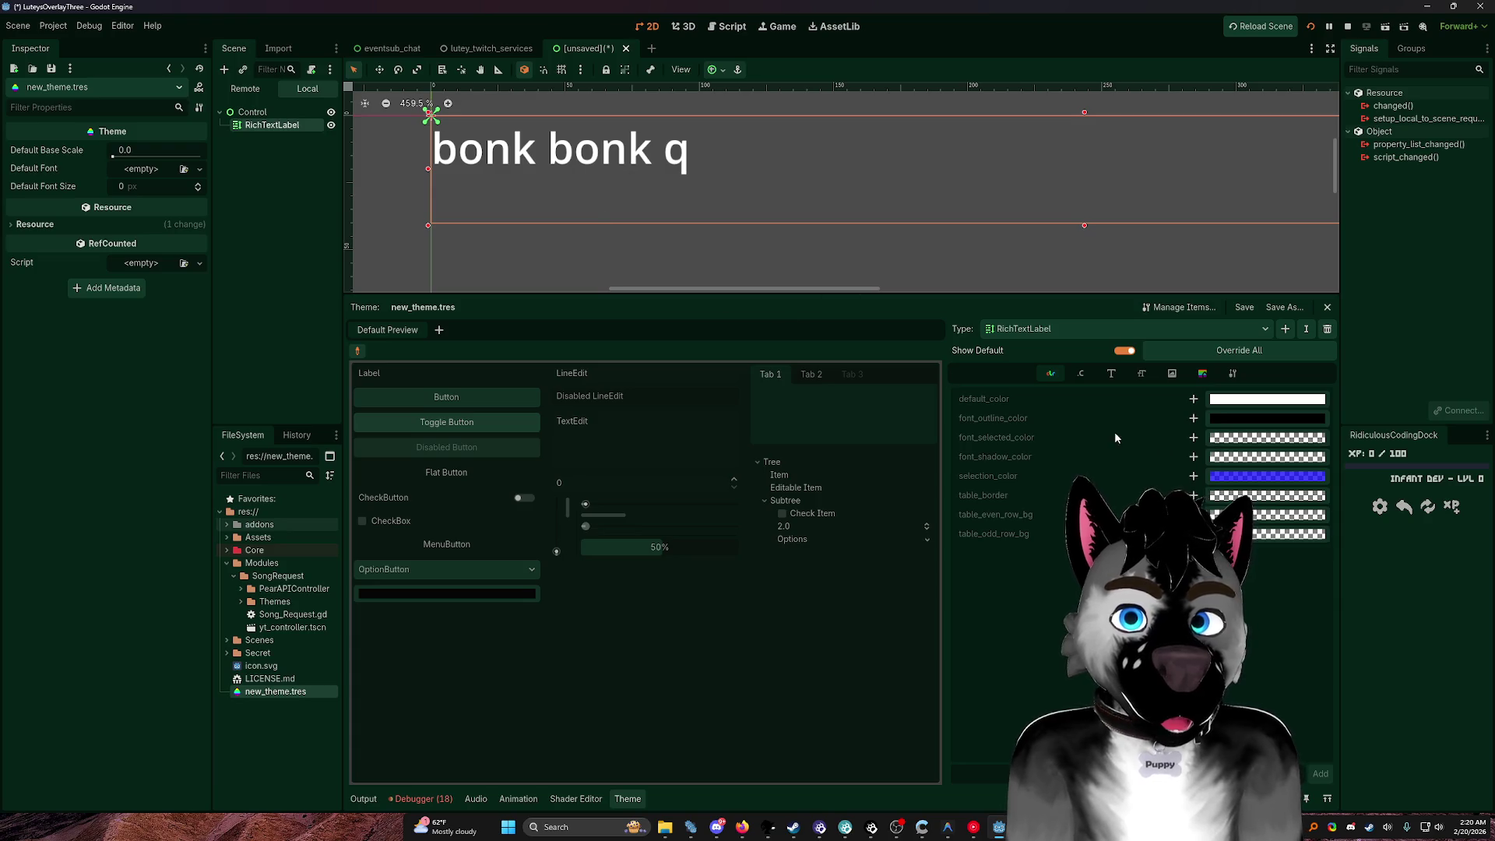
Step: Override RichTextLabel's default_color with an orange-red colour
click(1246, 407)
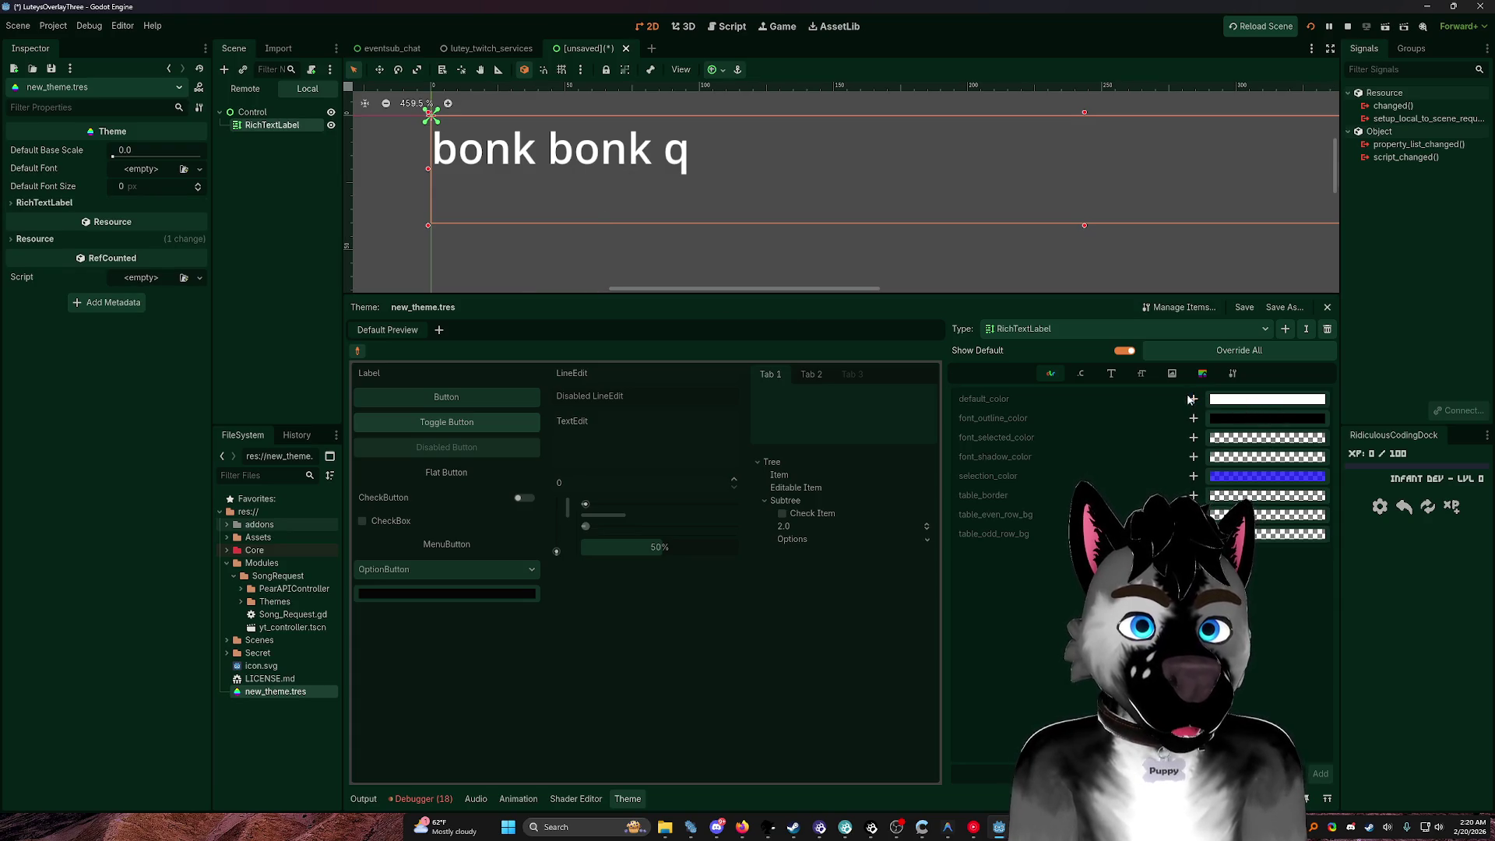
click(1244, 404)
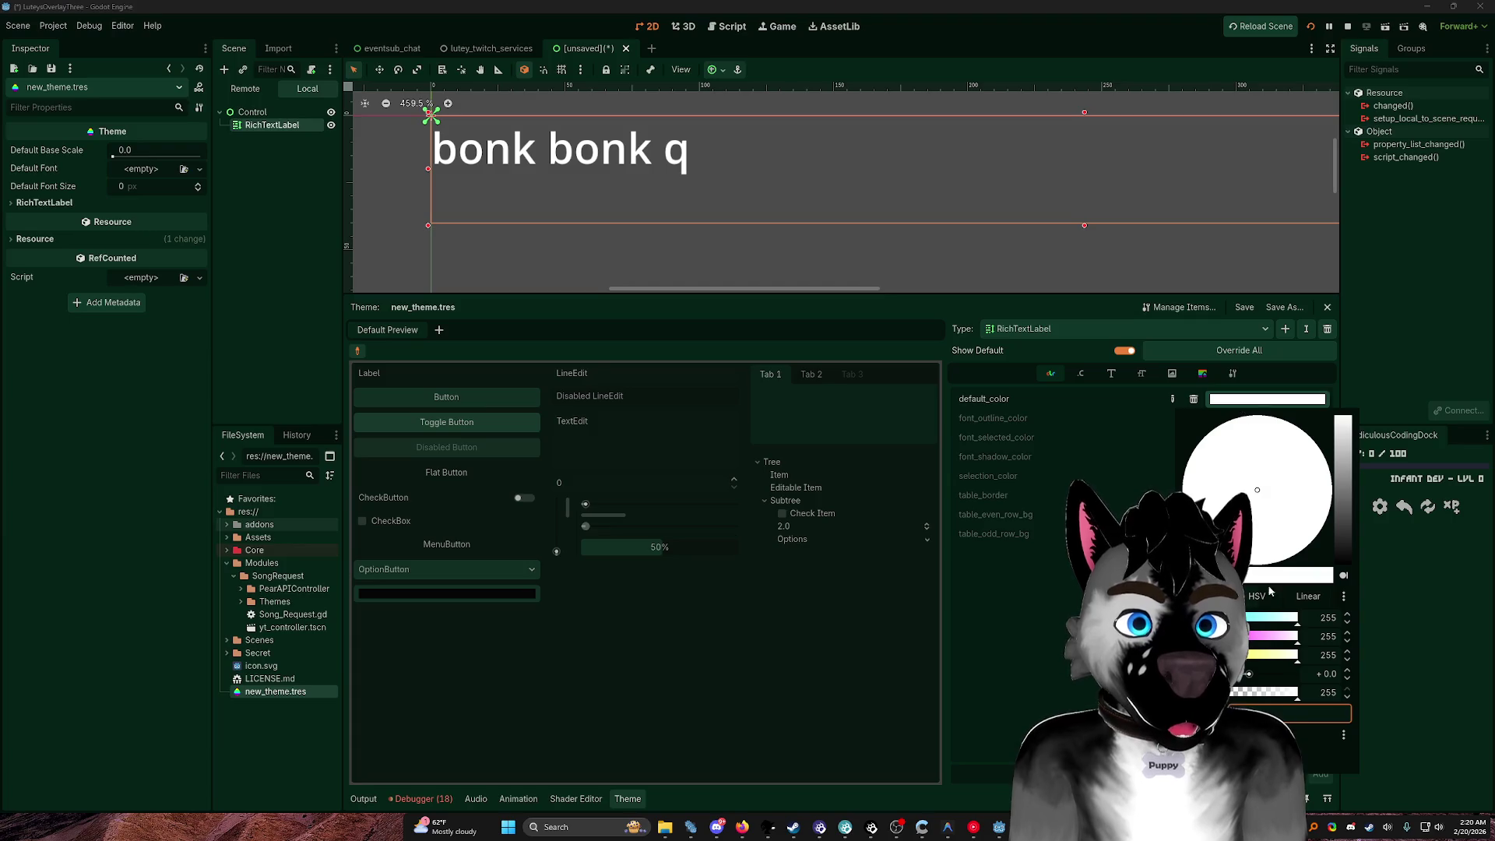
click(1343, 440)
drag(1199, 489, 1152, 490)
mouse_move(1344, 460)
mouse_down()
mouse_move(1341, 490)
mouse_move(1344, 467)
mouse_up()
click(1317, 534)
click(1431, 672)
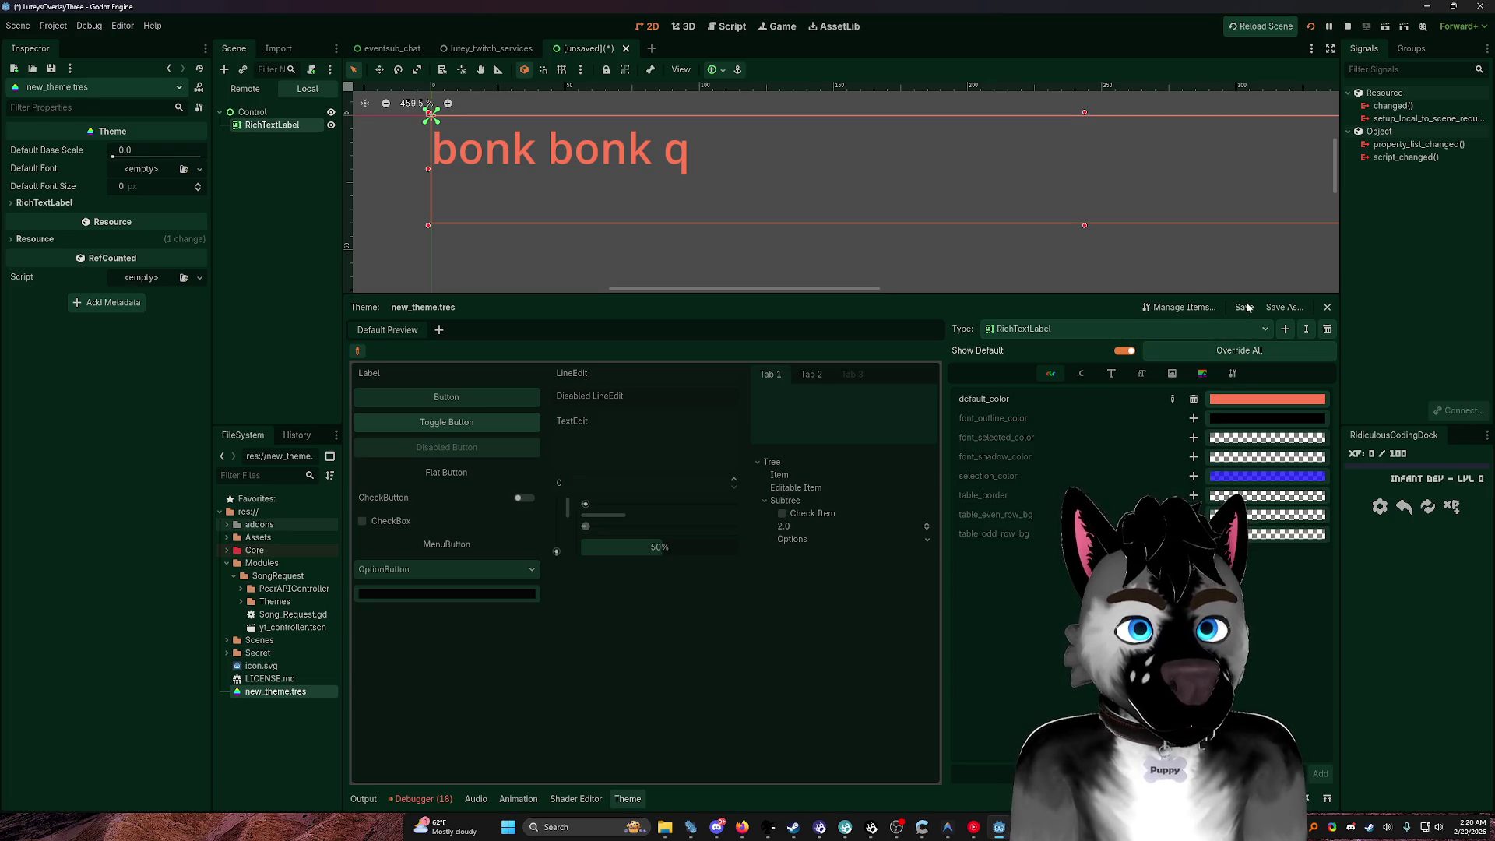
Step: Save over new_theme.tres and open Editor > Editor Settings
click(1286, 308)
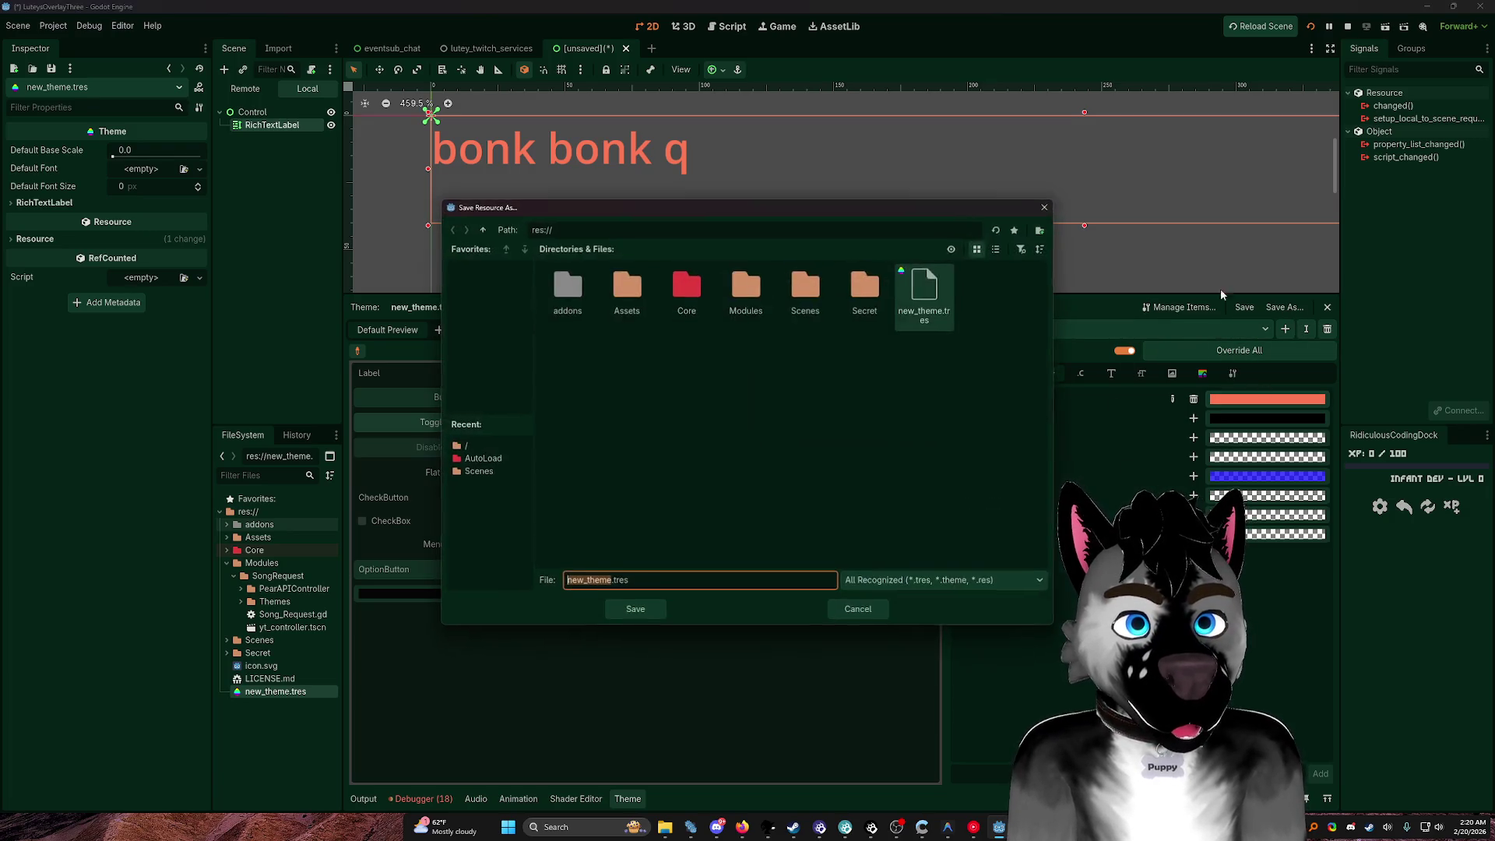
double_click(902, 312)
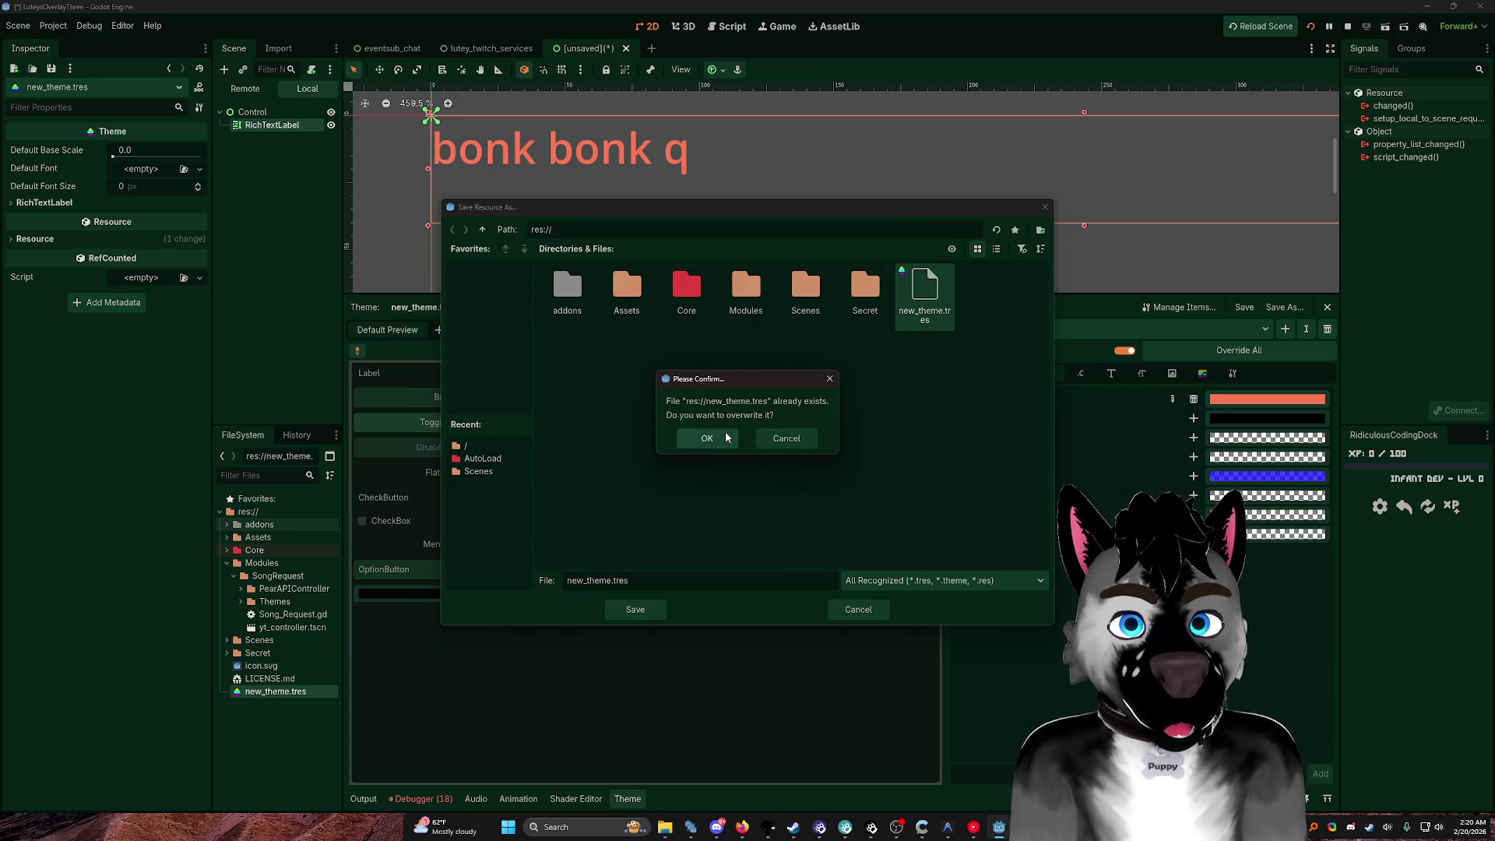
click(707, 437)
click(122, 25)
click(134, 45)
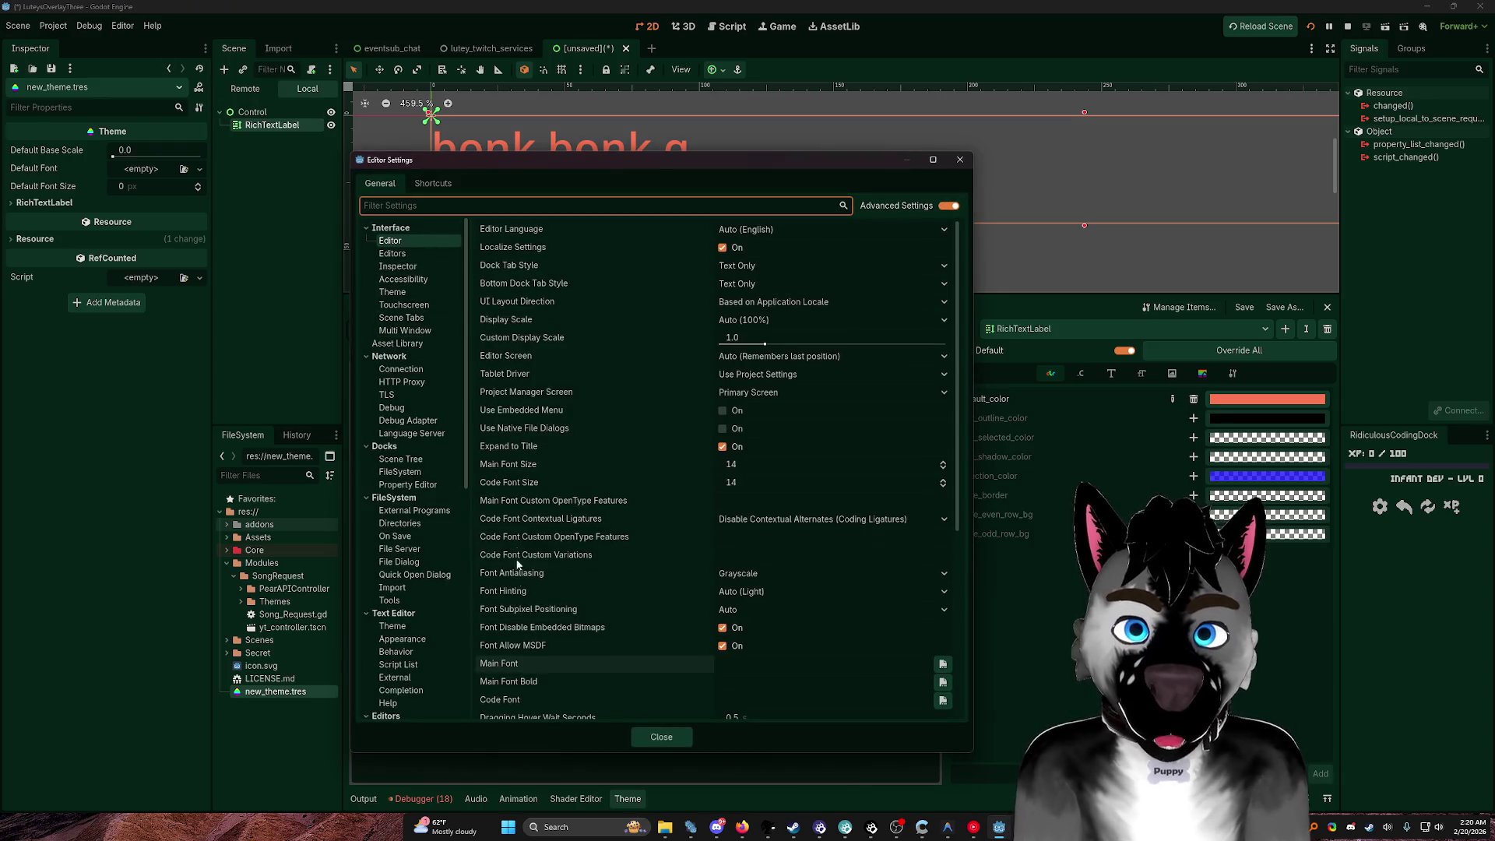
Step: Set Interface > Theme > Custom Theme to new_theme.tres and close Editor Settings
scroll(581, 649, down, 5)
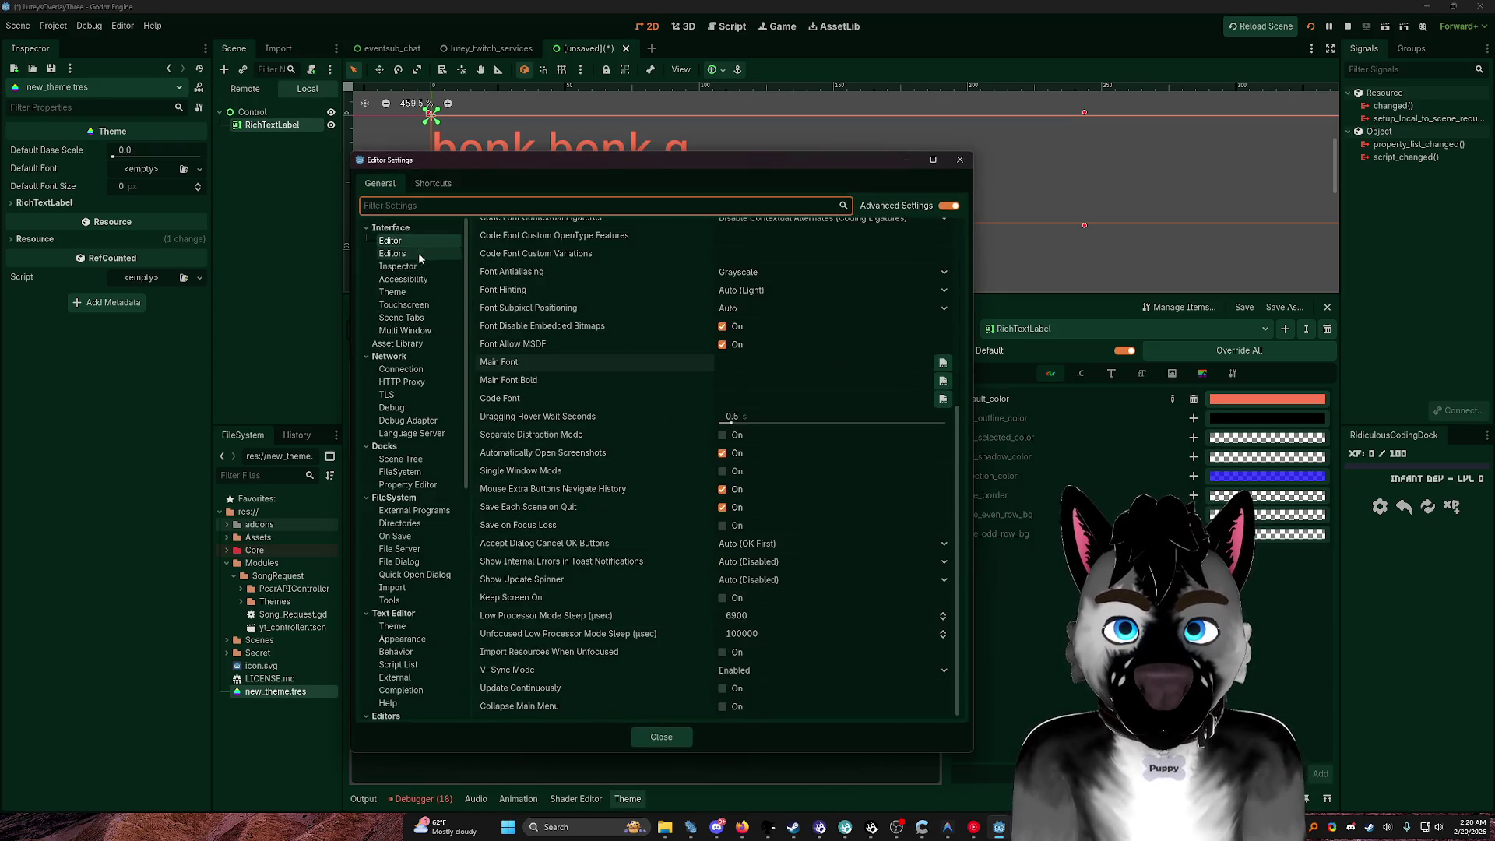
click(393, 291)
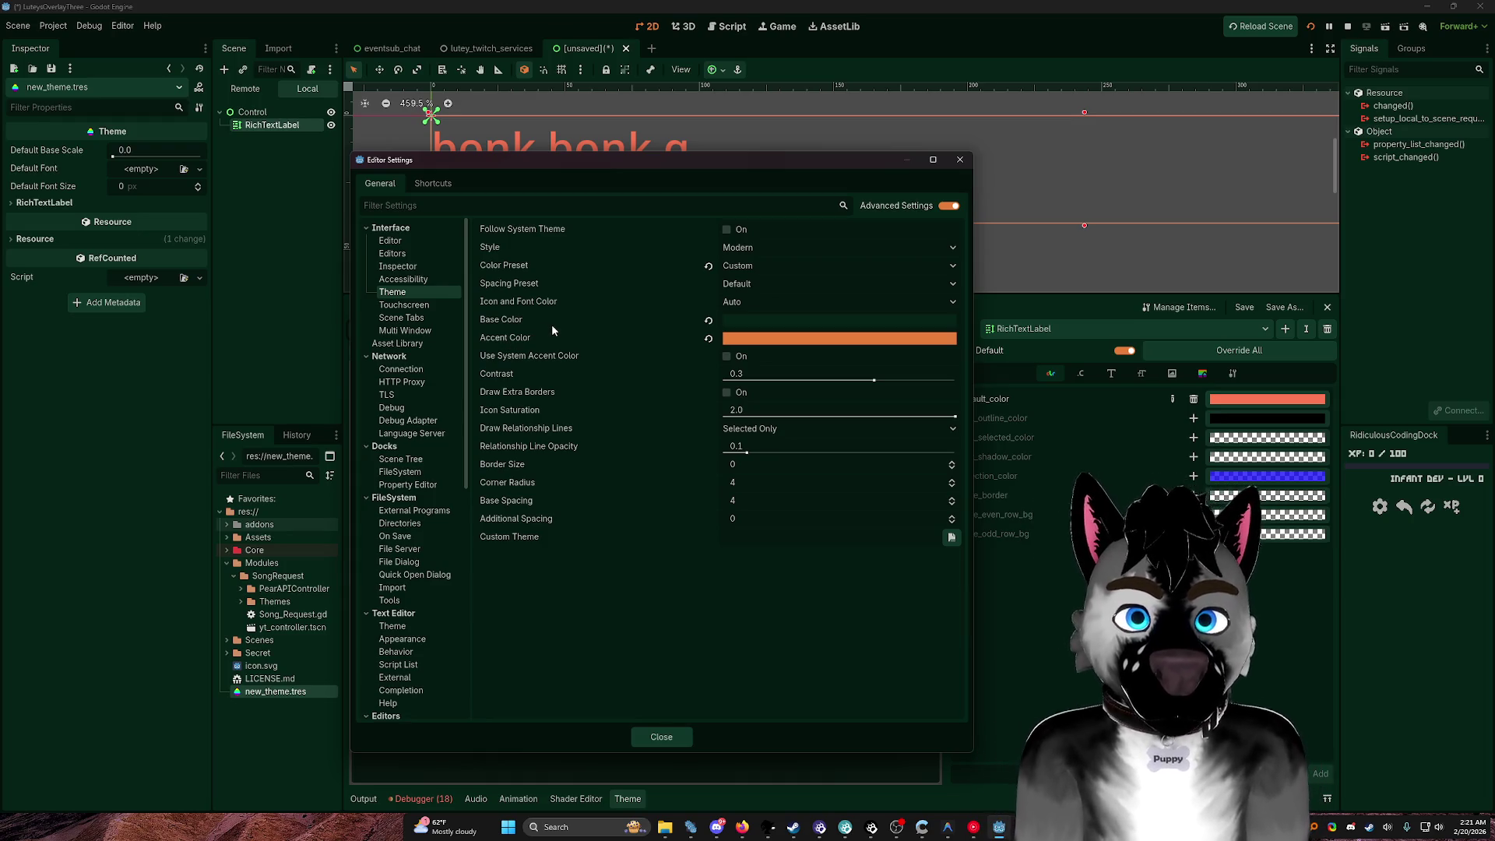
mouse_move(604, 301)
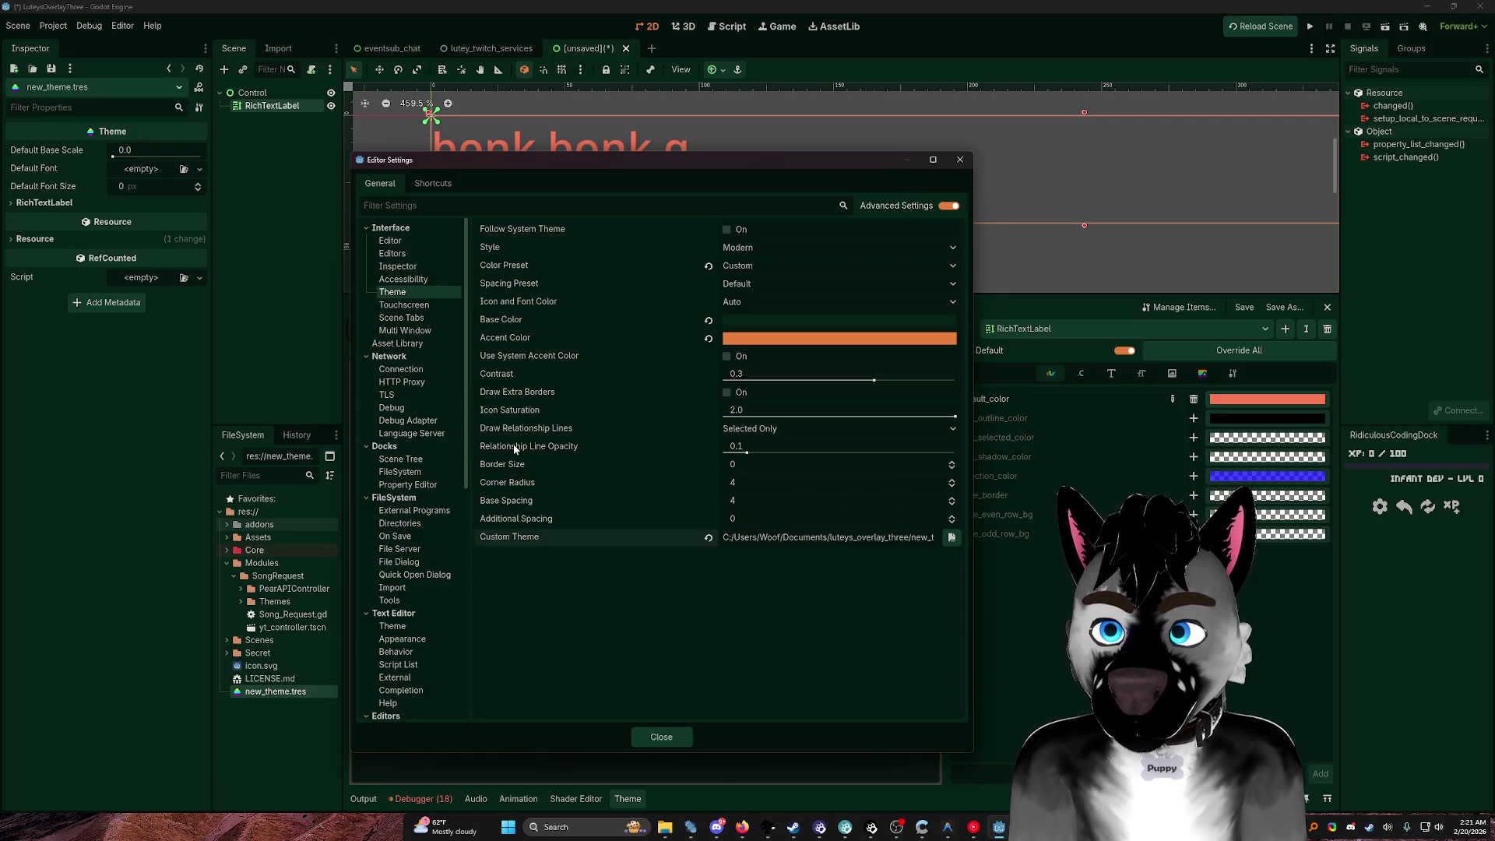
click(708, 539)
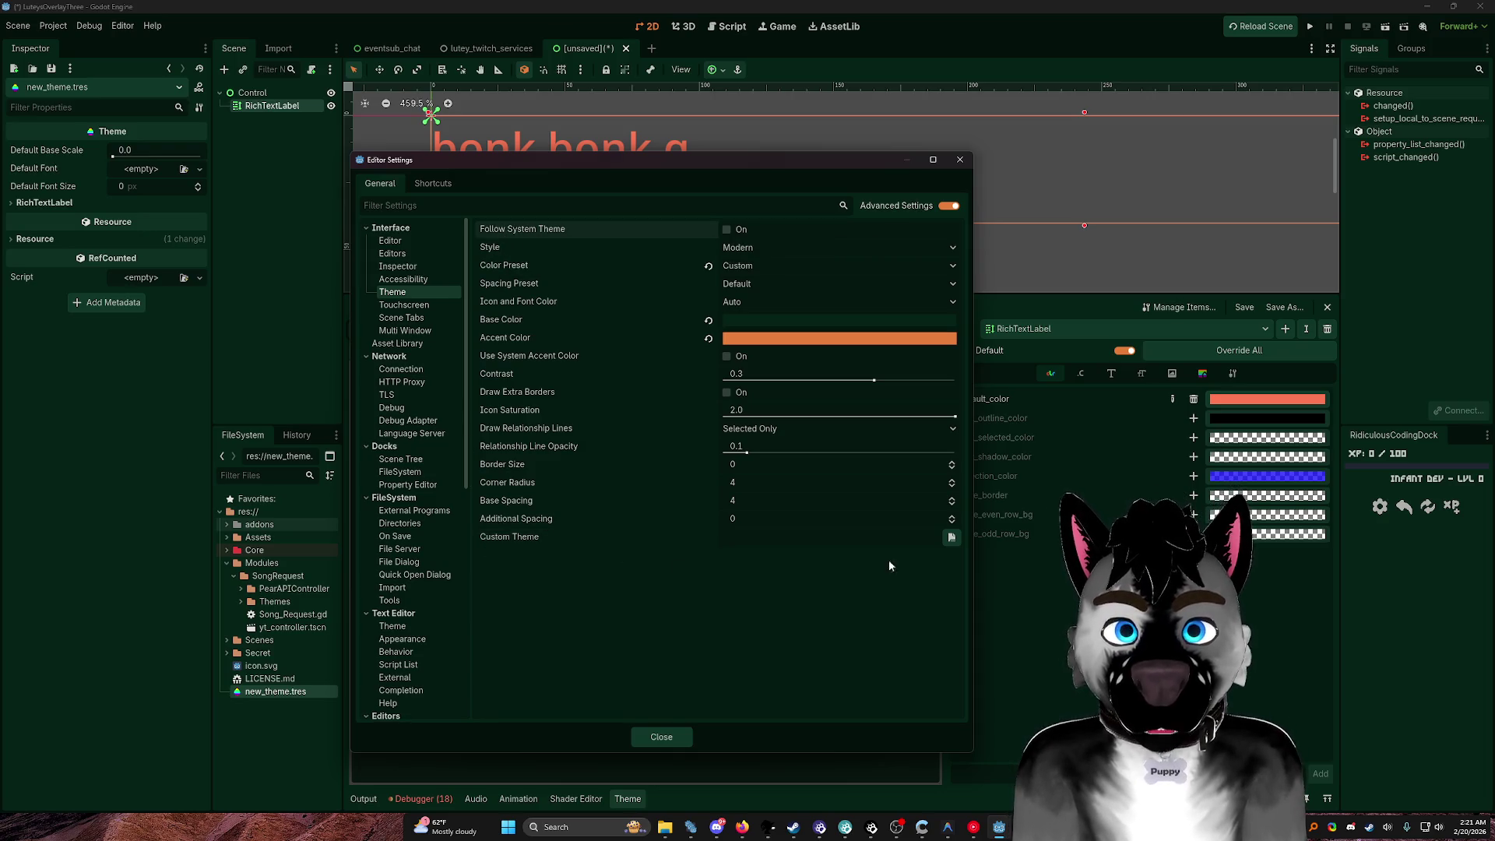
click(951, 537)
double_click(924, 294)
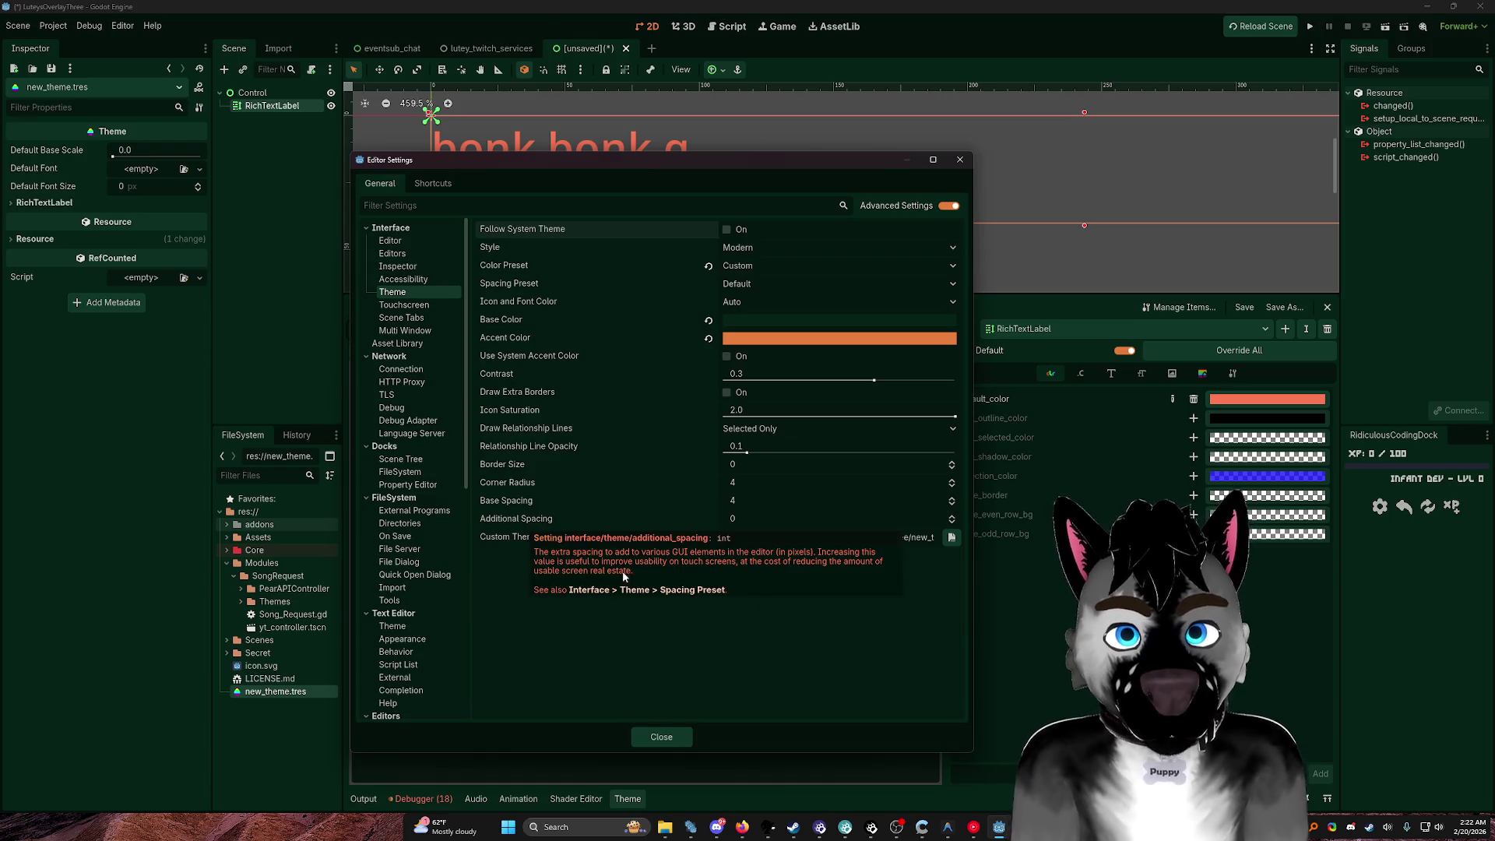
click(680, 729)
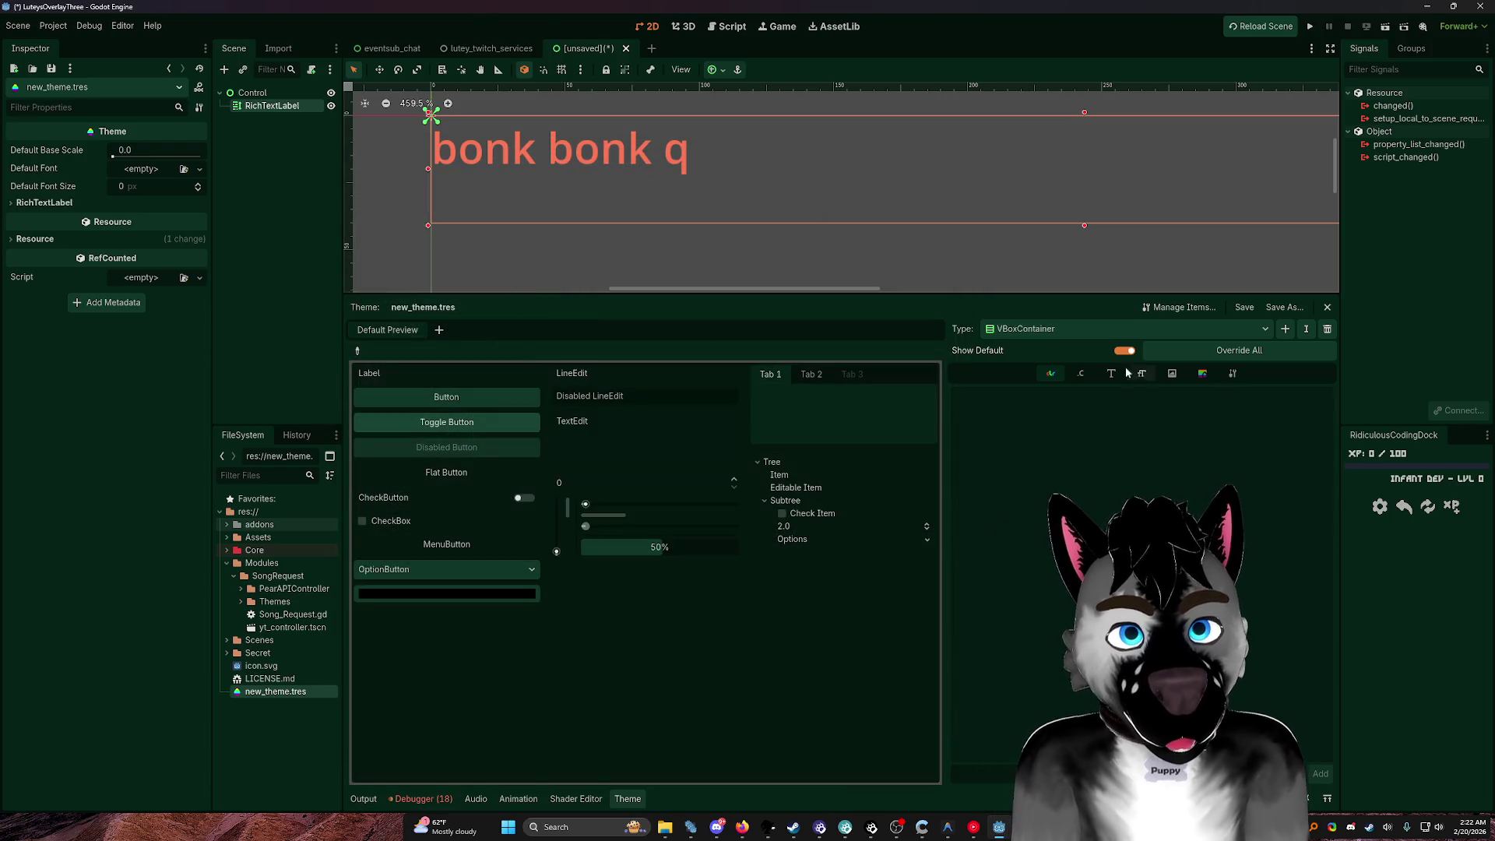
Step: Override Label's font_color with light blue in new_theme.tres, then reopen Editor Settings
click(357, 350)
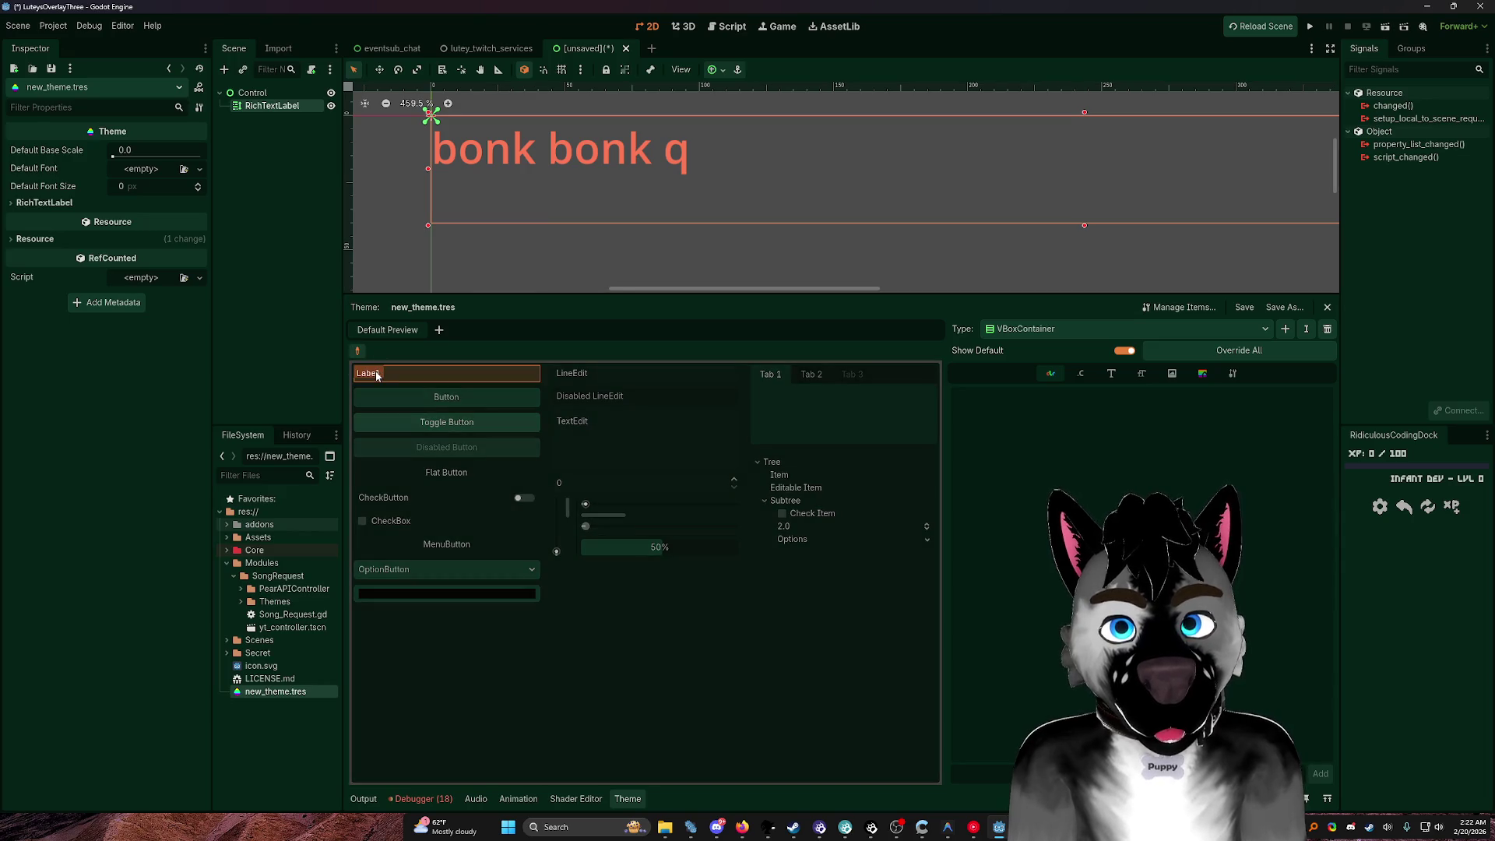
click(428, 372)
click(1193, 399)
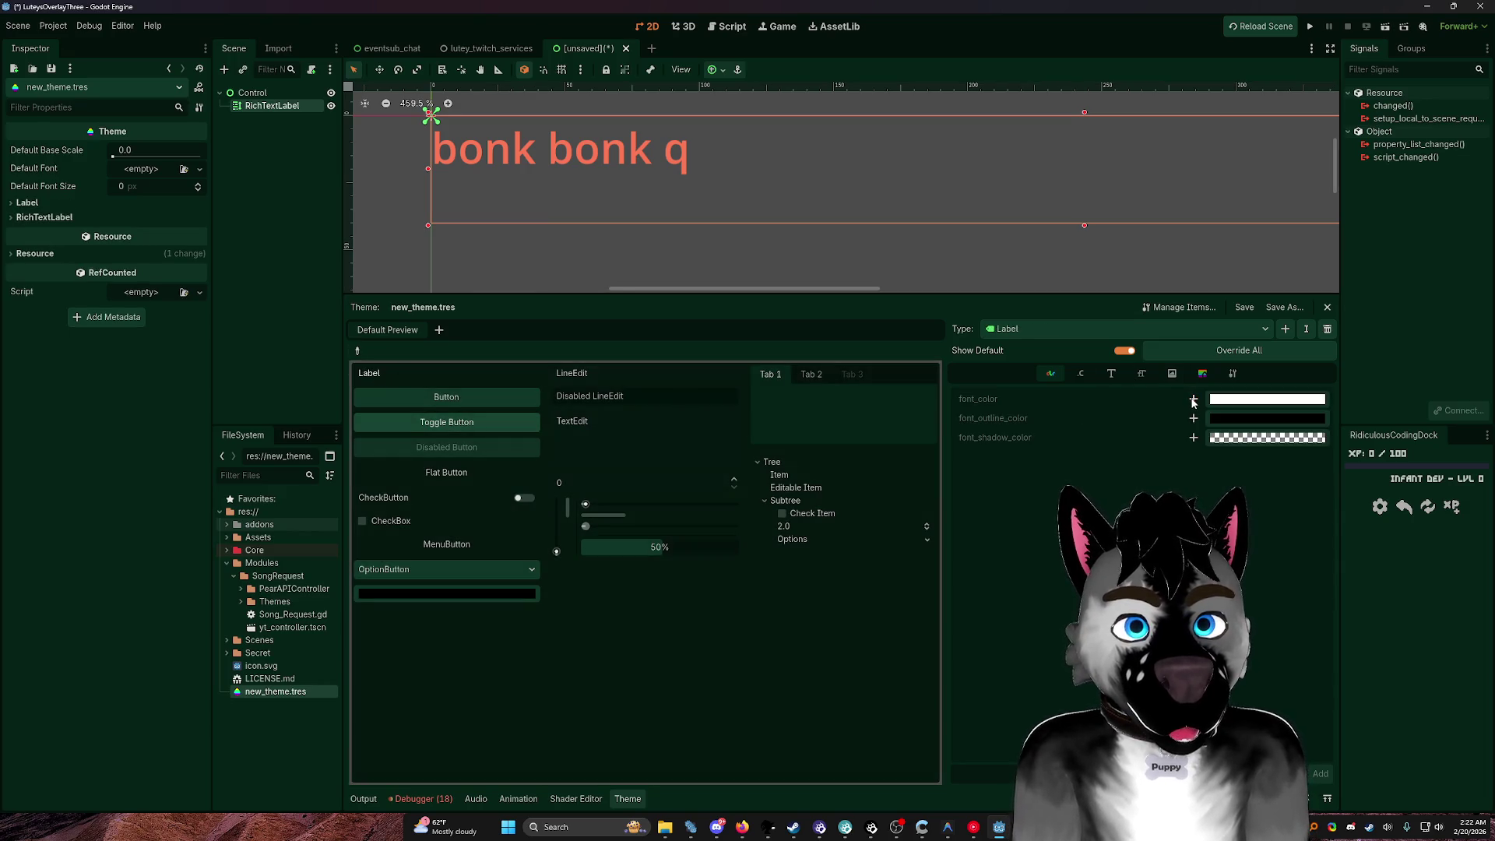
click(1267, 399)
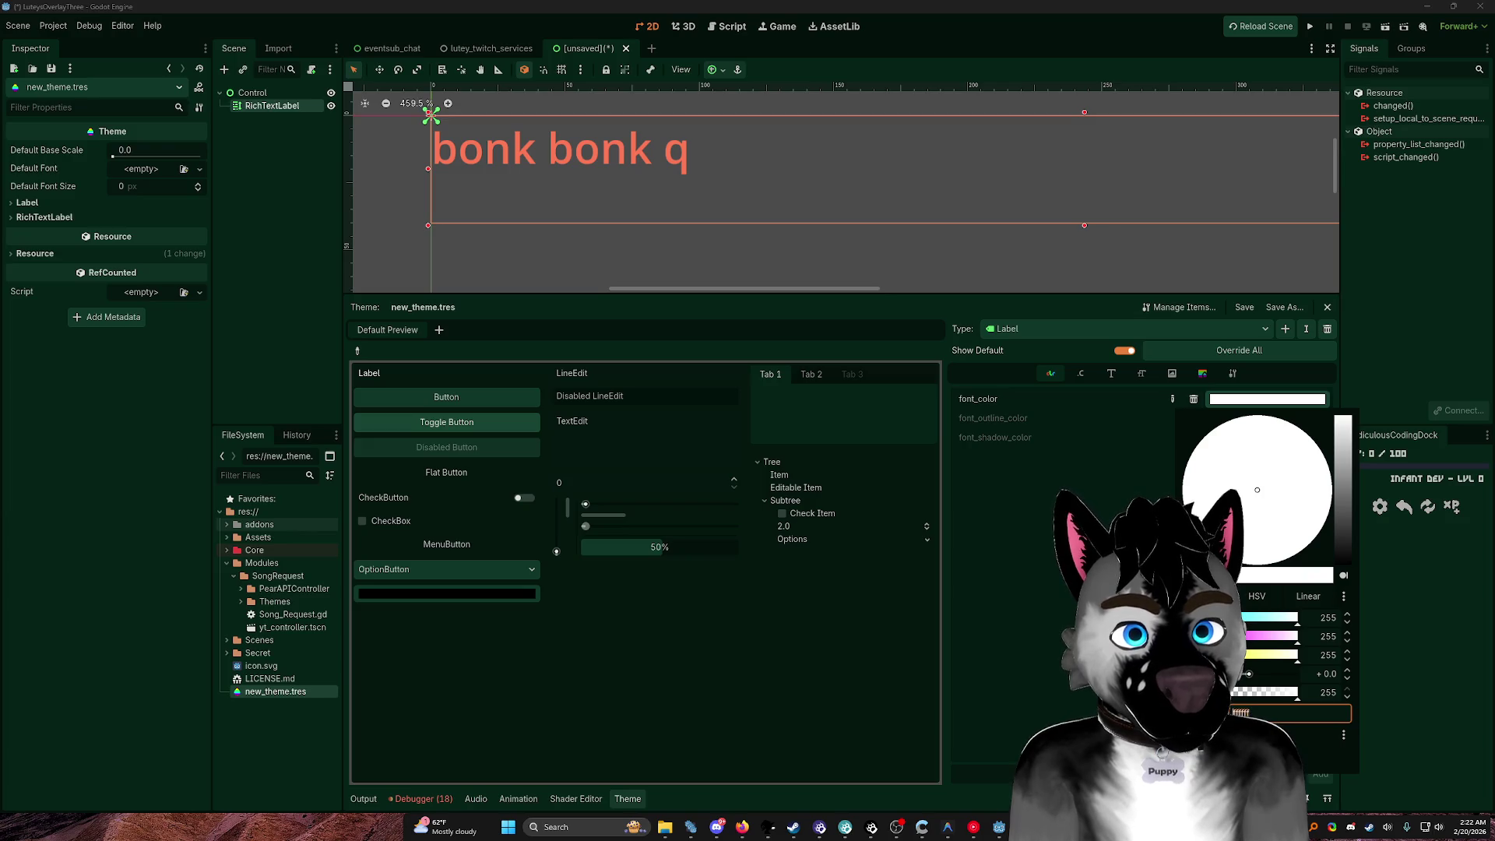
click(1199, 748)
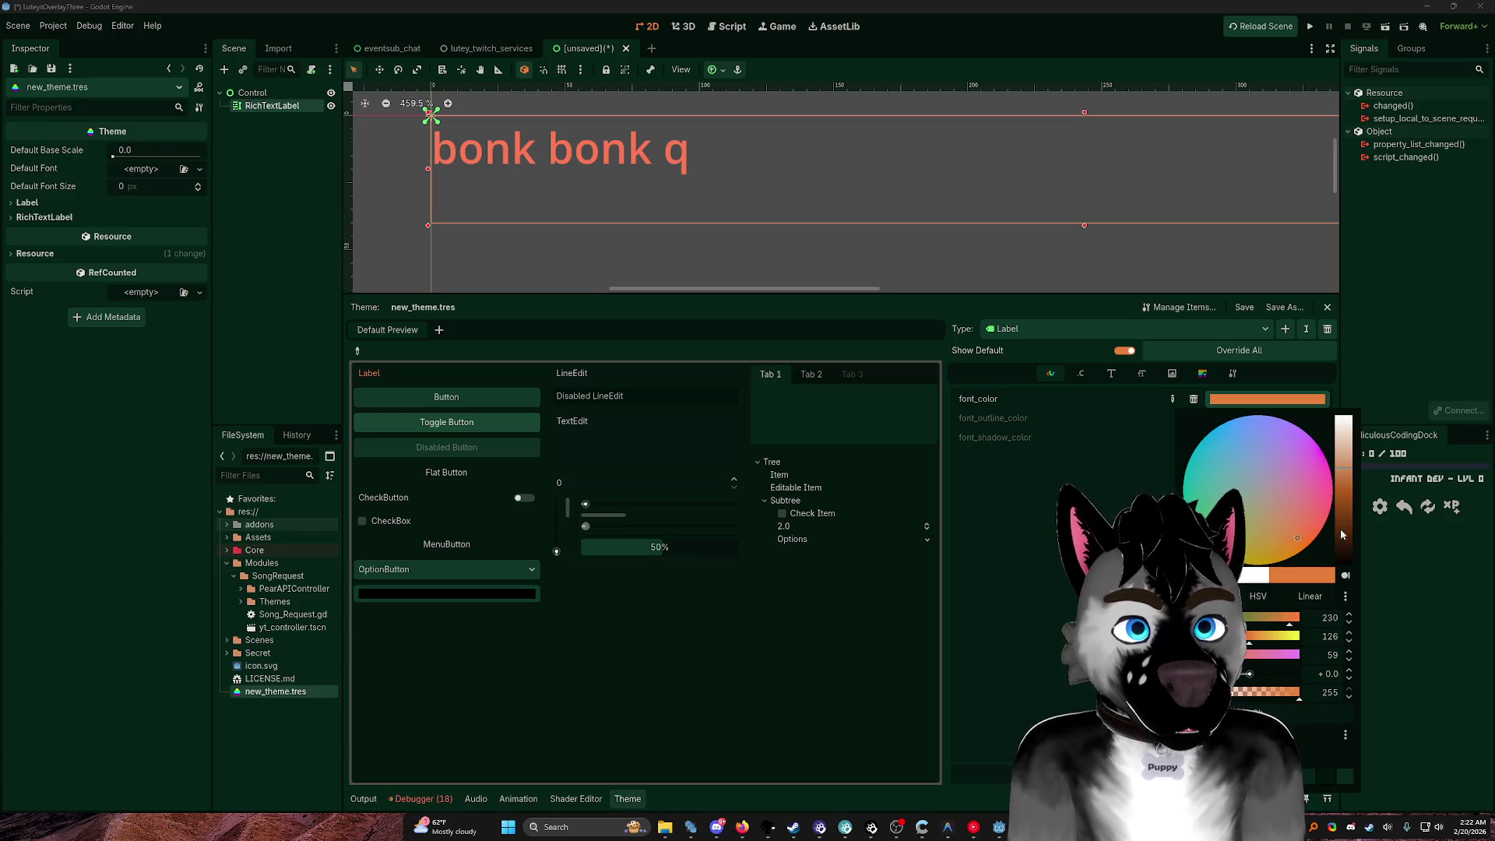
click(1101, 317)
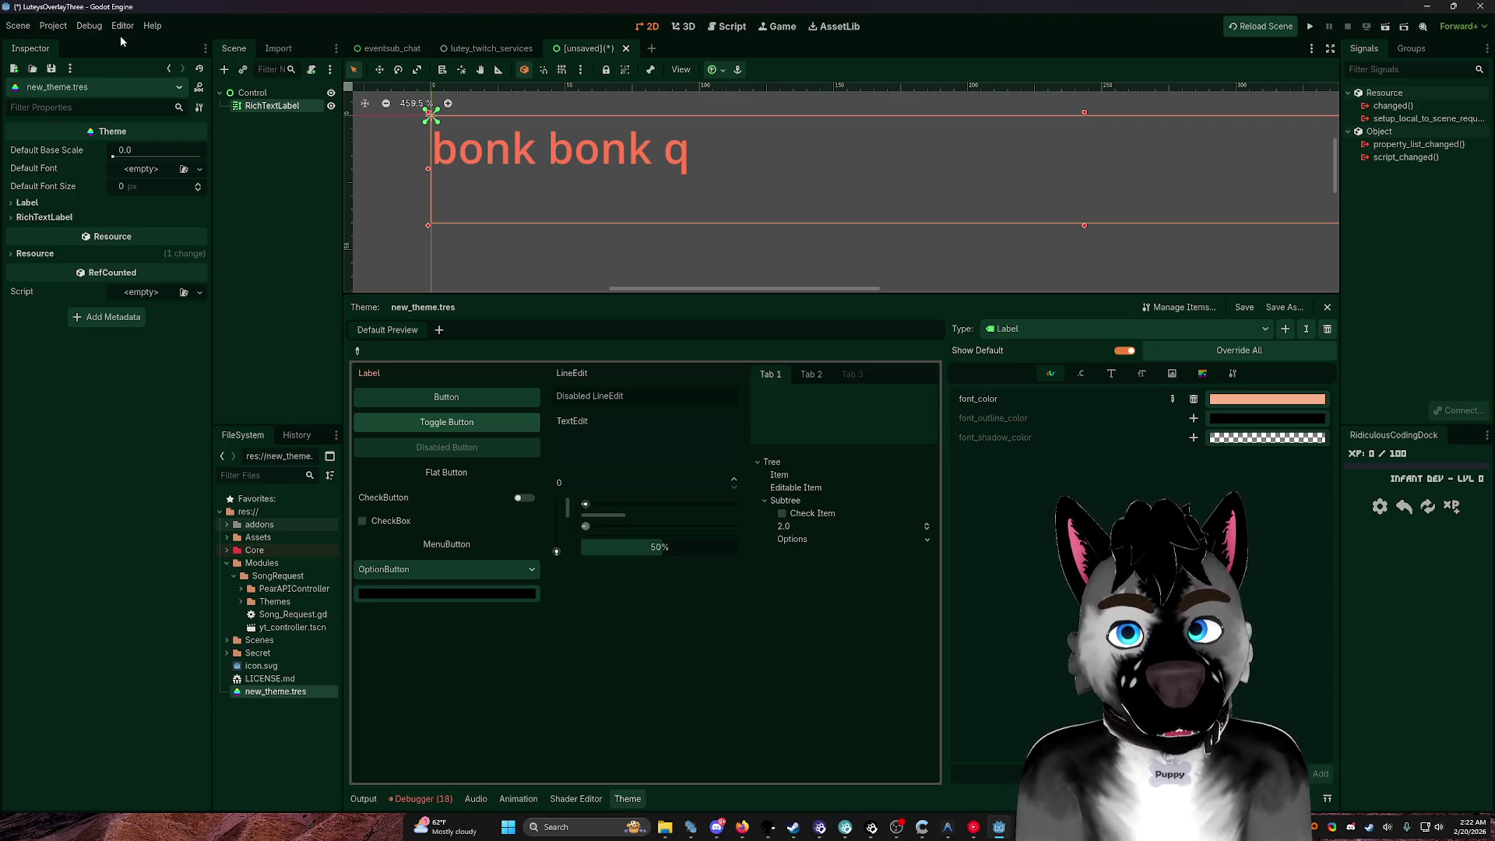
click(1243, 407)
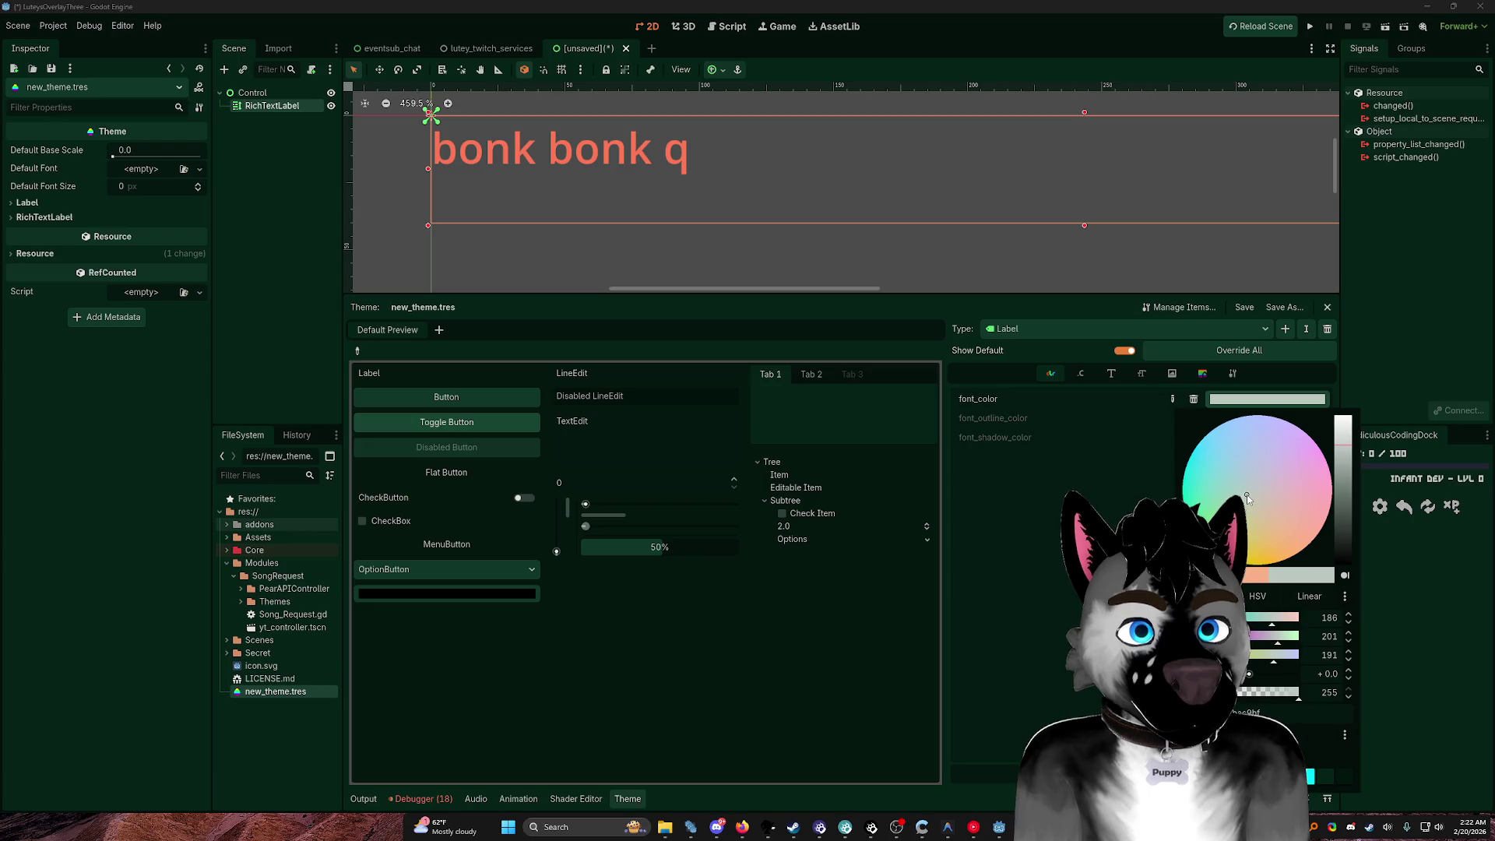
click(1219, 456)
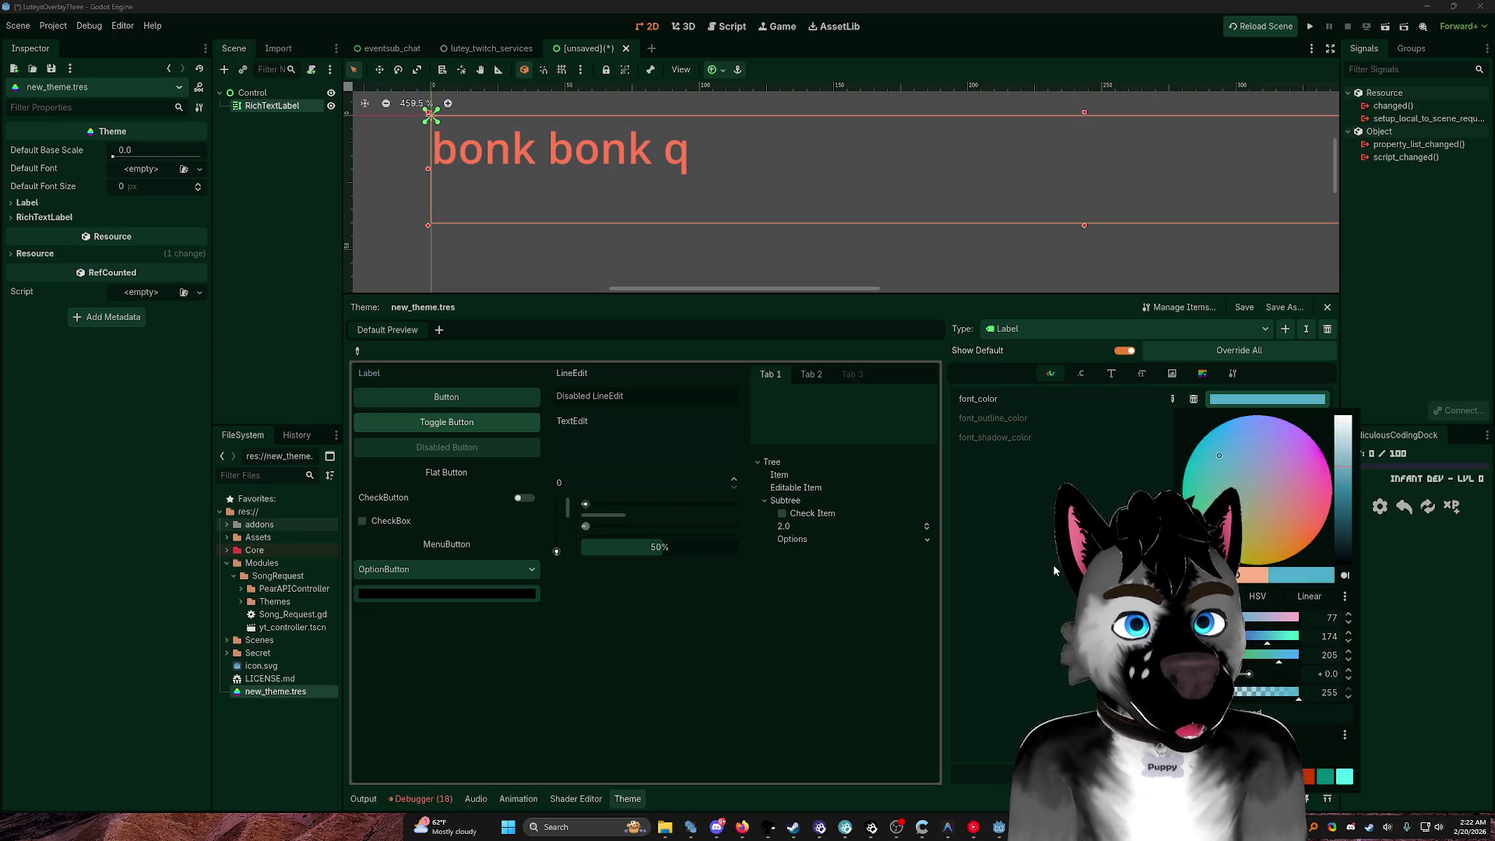
click(1284, 366)
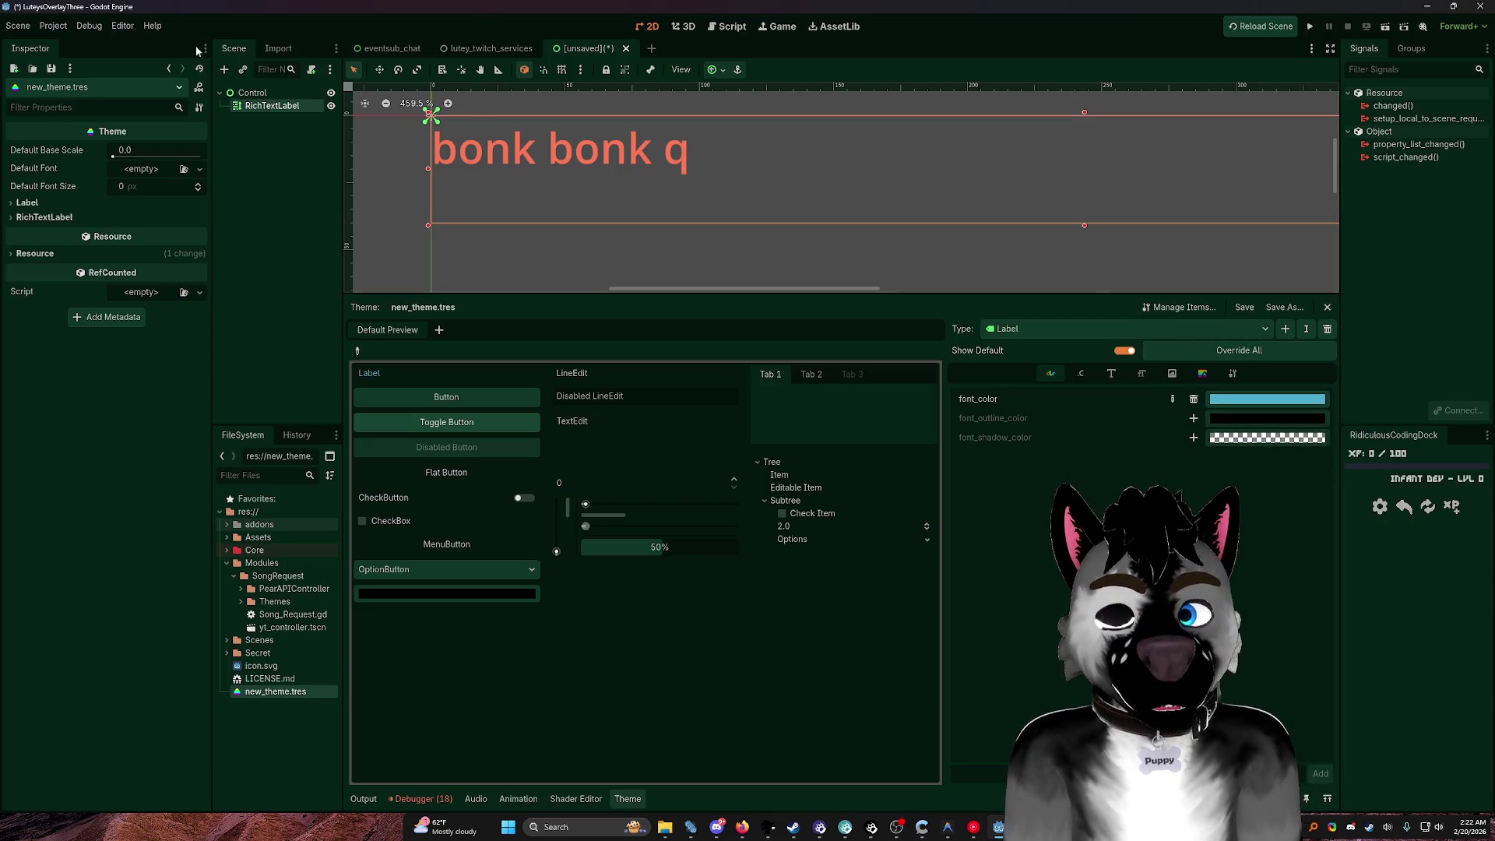
click(122, 26)
click(153, 44)
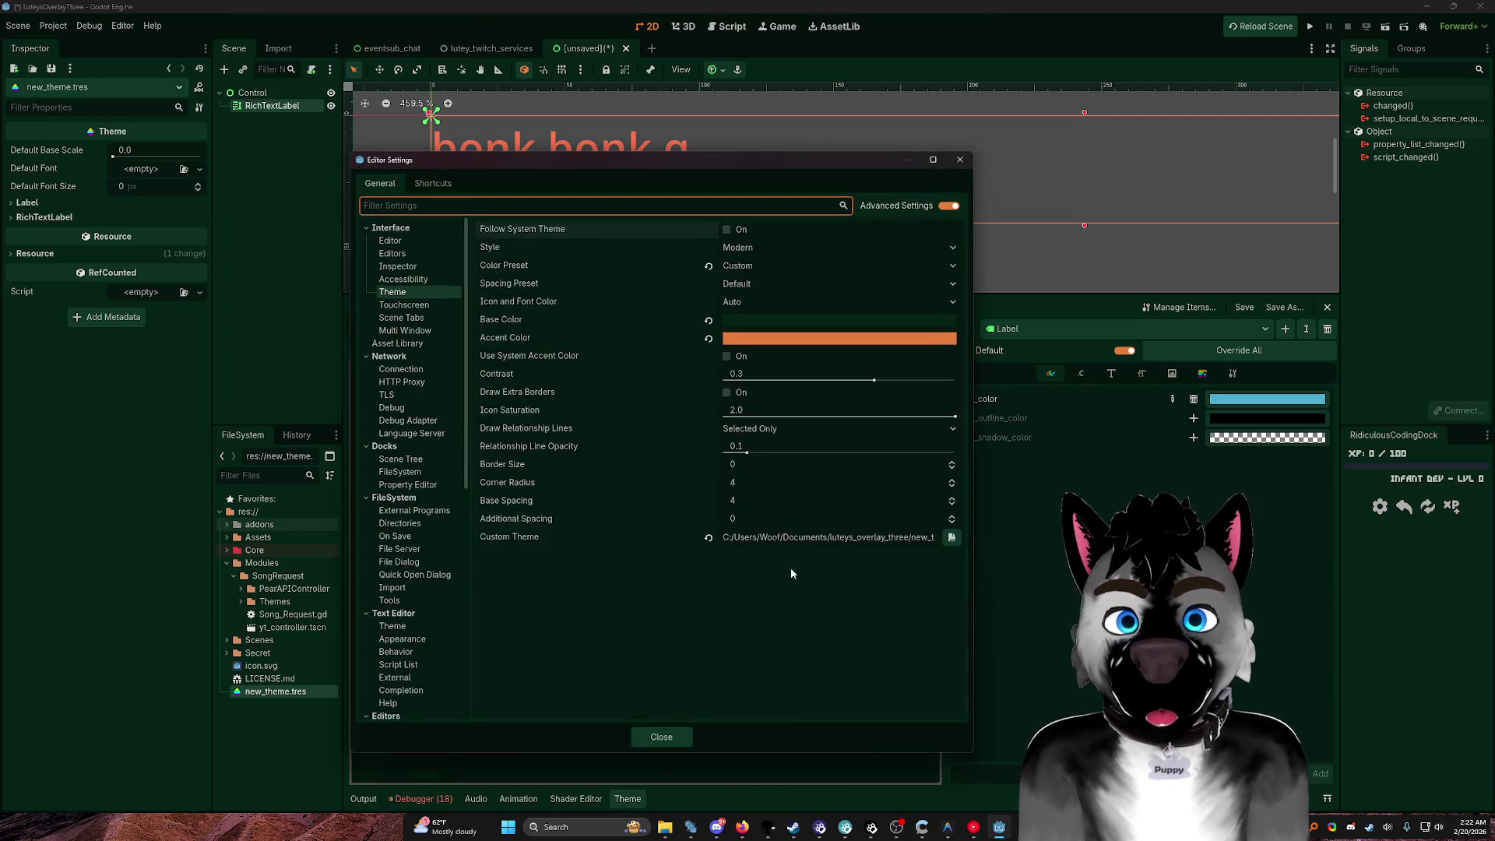
click(951, 539)
click(923, 305)
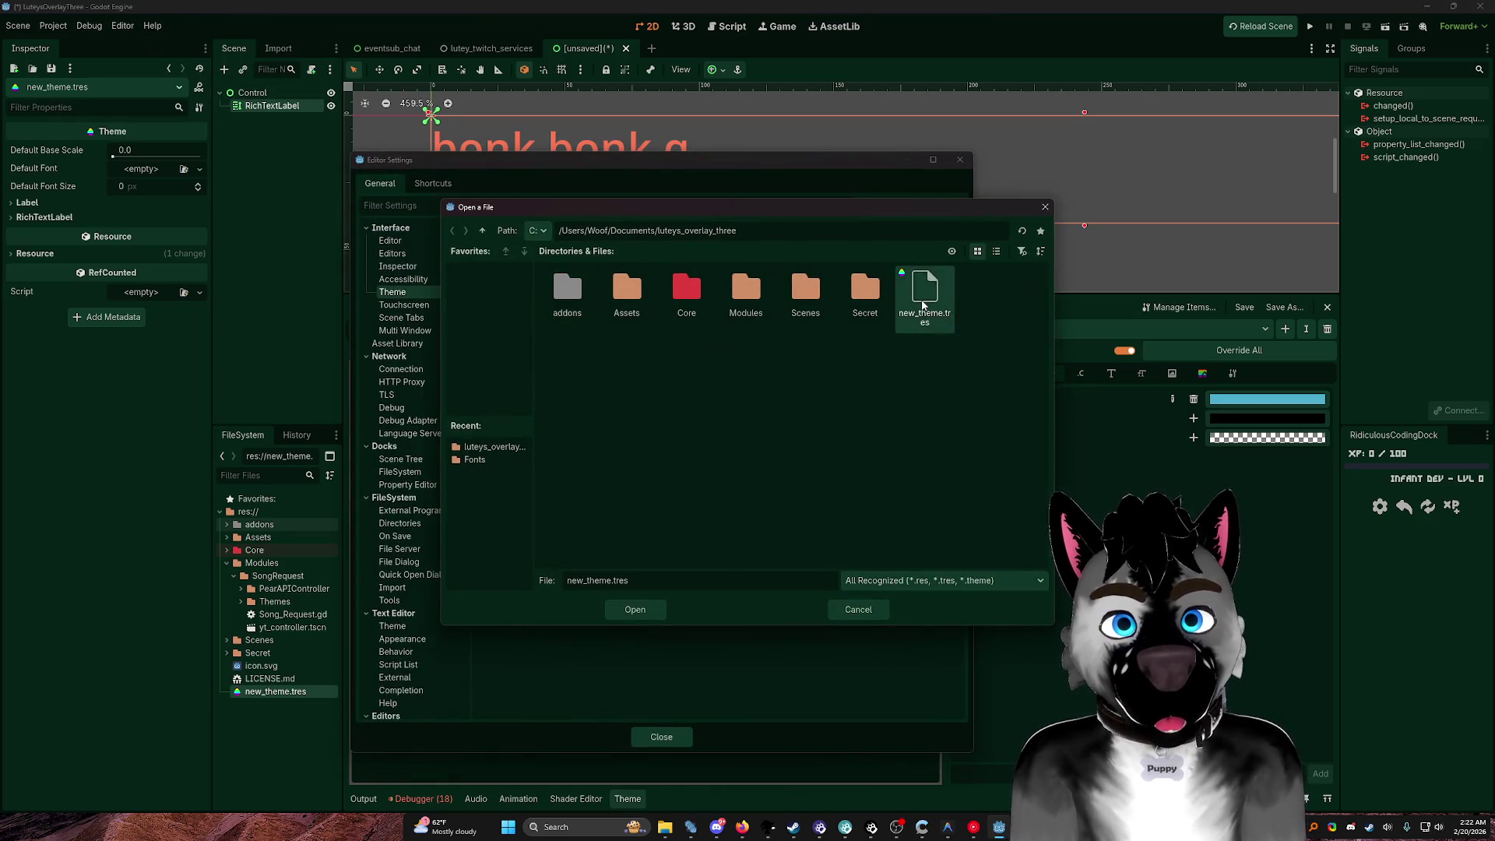
click(650, 613)
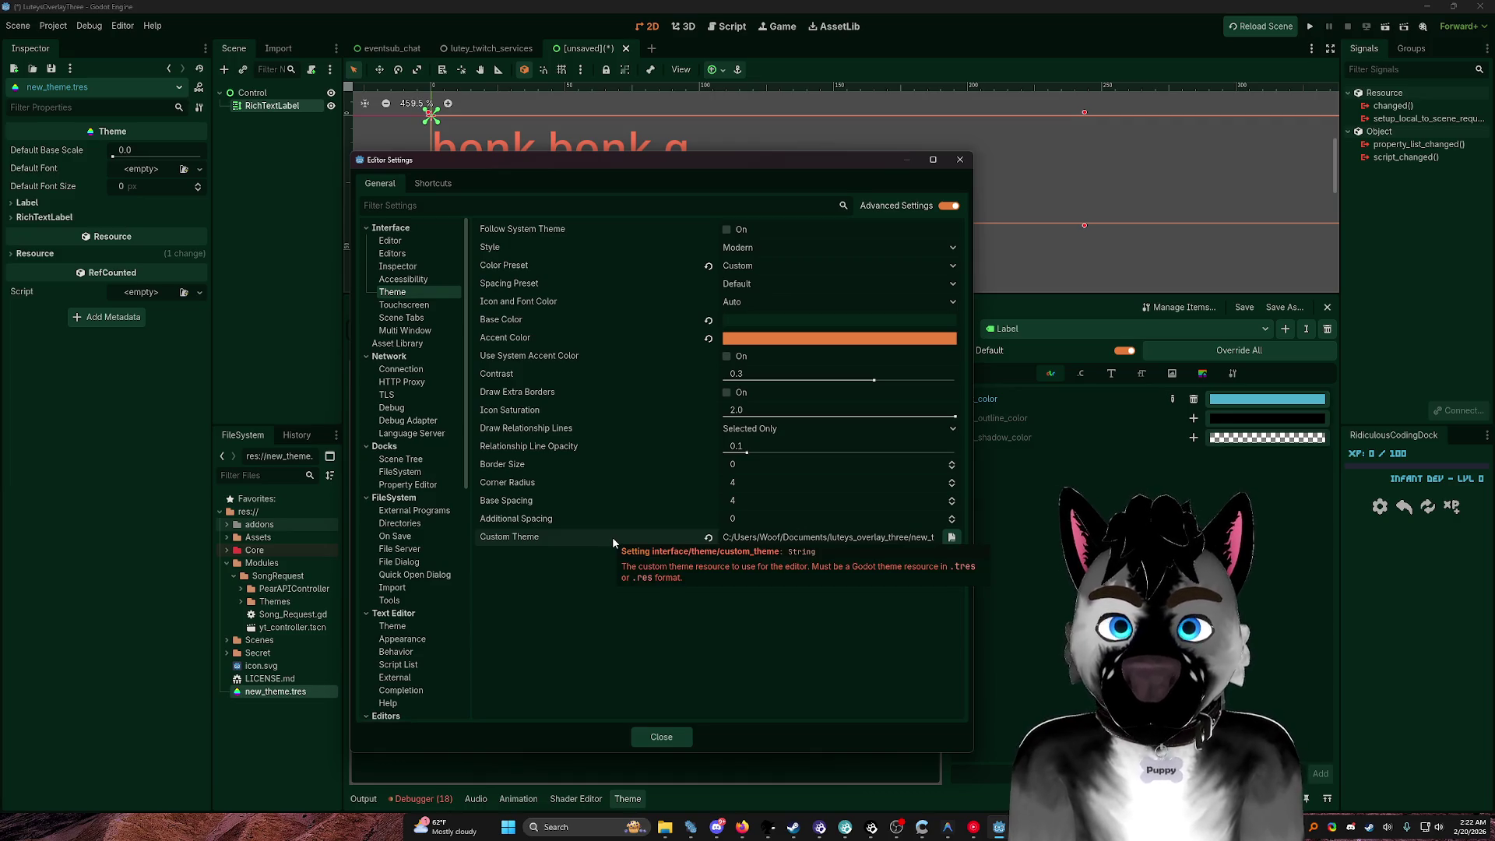
key(alt+Tab)
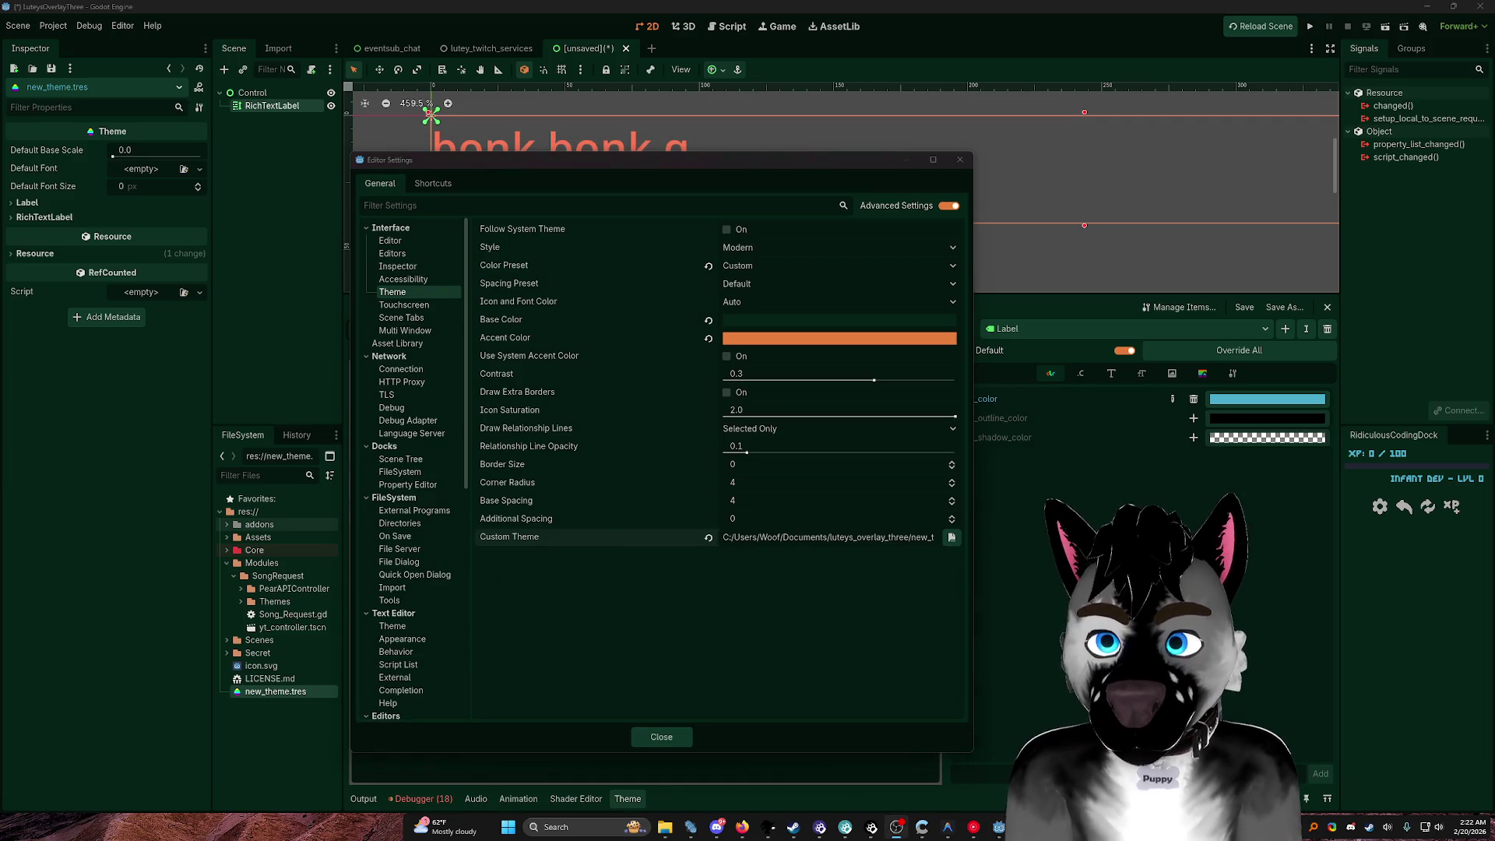